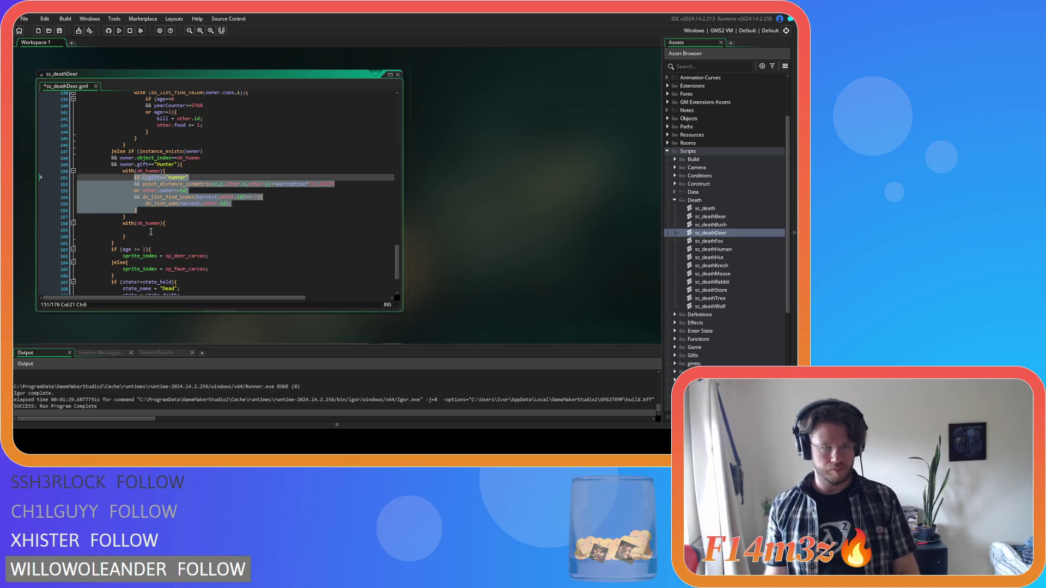
Paste the hunter if-block into with(ob_human) and strip its distance, owner and harvest-list conditions.
{"action": "key", "text": "ctrl+v"}
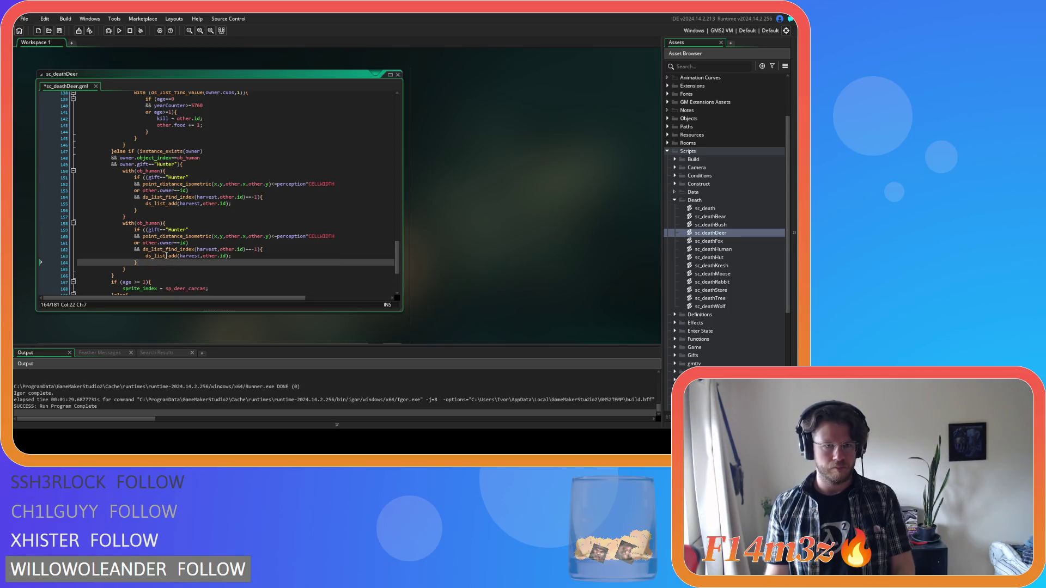
{"action": "left_click", "coordinate": [147, 231]}
{"action": "left_click_drag", "start_coordinate": [186, 243], "coordinate": [51, 236]}
{"action": "key", "text": "Delete"}
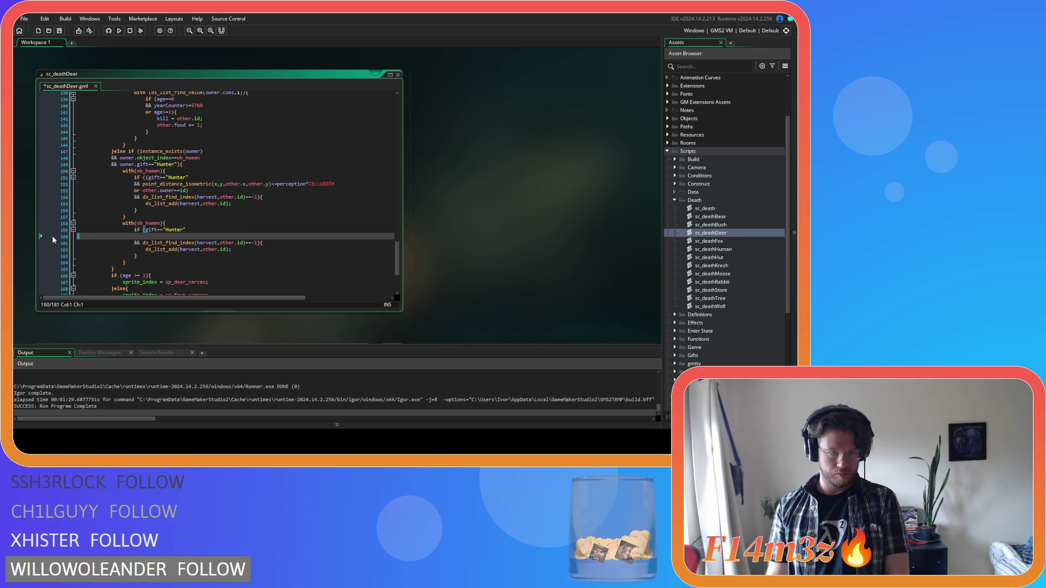
{"action": "key", "text": "BackSpace"}
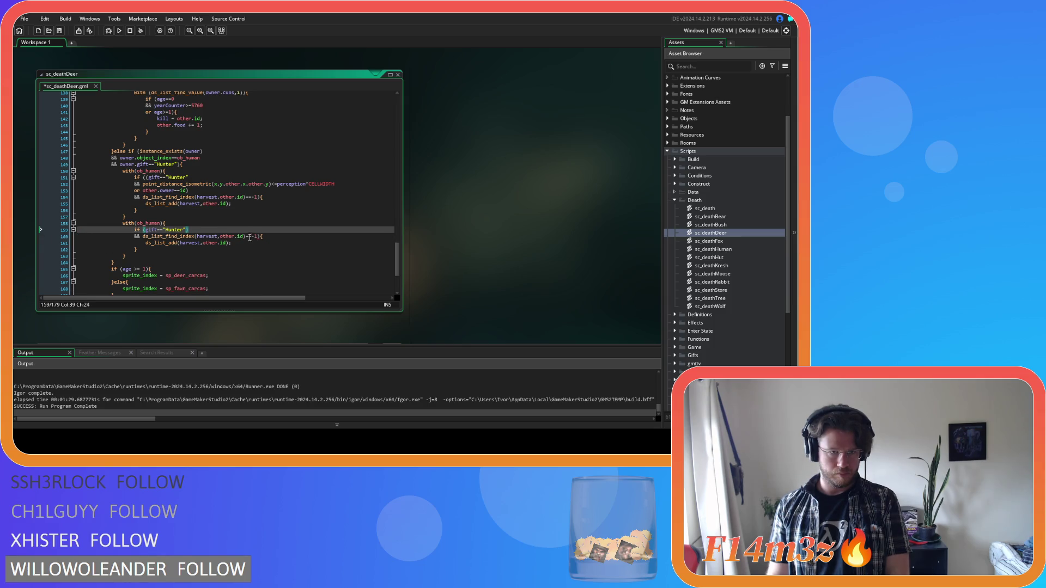
{"action": "left_click", "coordinate": [249, 248]}
{"action": "left_click_drag", "start_coordinate": [258, 236], "coordinate": [44, 234]}
{"action": "key", "text": "Delete"}
{"action": "key", "text": "BackSpace"}
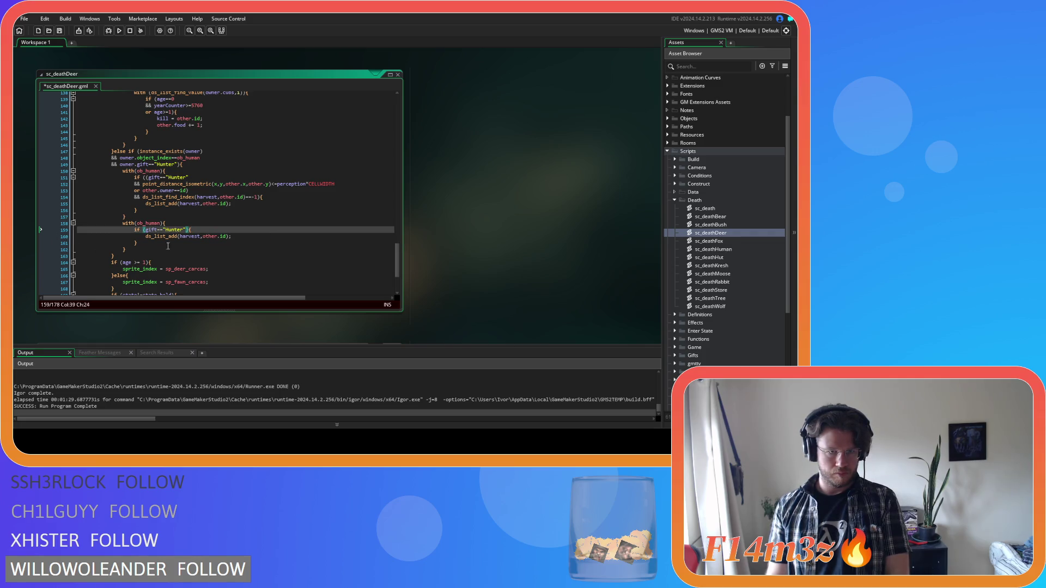
Replace the ds_list_add line with gatherHarvest(id); and select the finished with(ob_human) block.
{"action": "left_click", "coordinate": [253, 236]}
{"action": "key", "text": "shift+Home"}
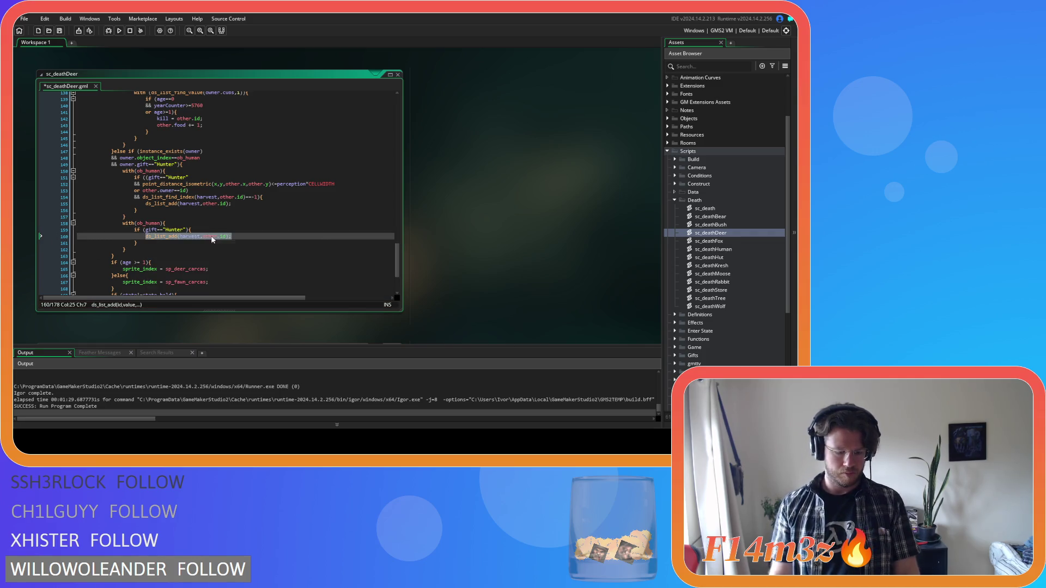
{"action": "type", "text": "gatherH"}
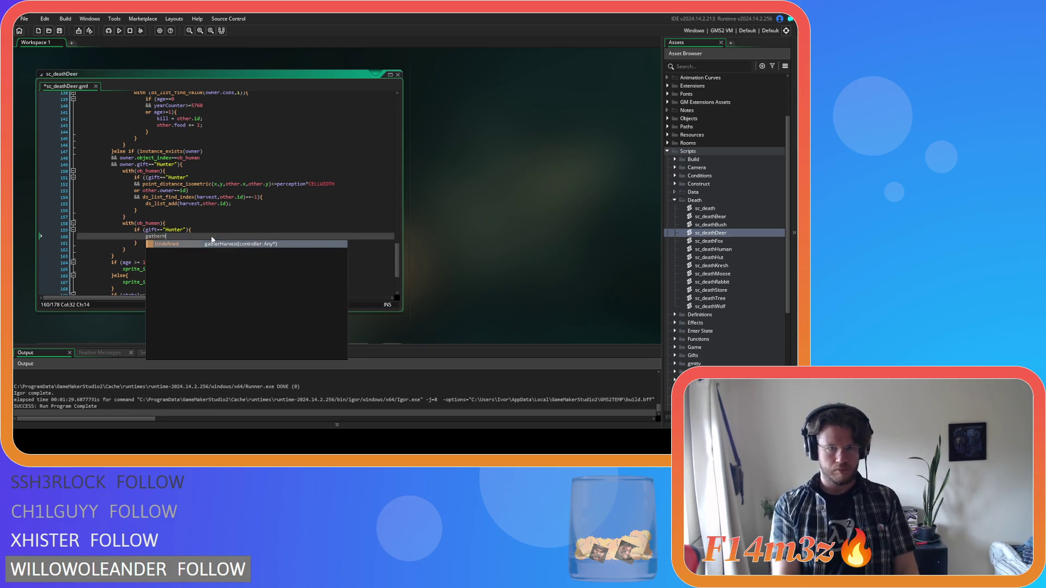
{"action": "key", "text": "Return"}
{"action": "type", "text": "id)"}
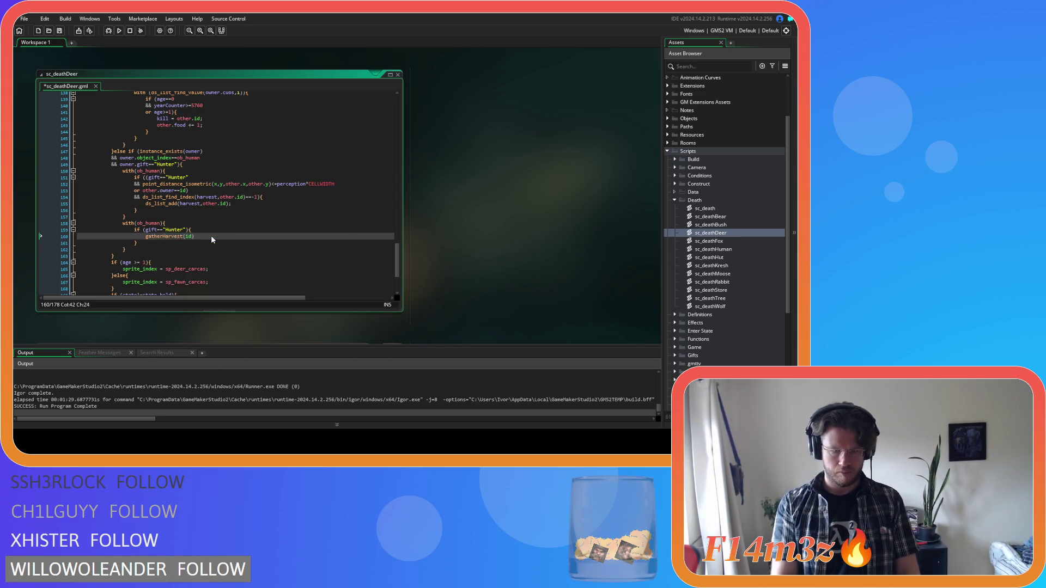
{"action": "type", "text": ";"}
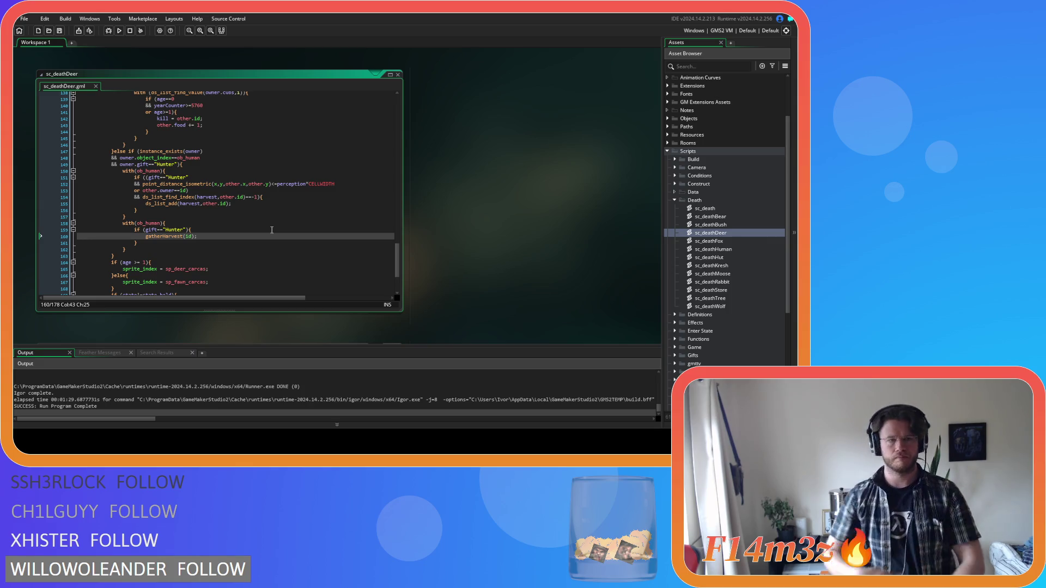
{"action": "left_click_drag", "start_coordinate": [131, 250], "coordinate": [123, 224]}
{"action": "key", "text": "ctrl+c"}
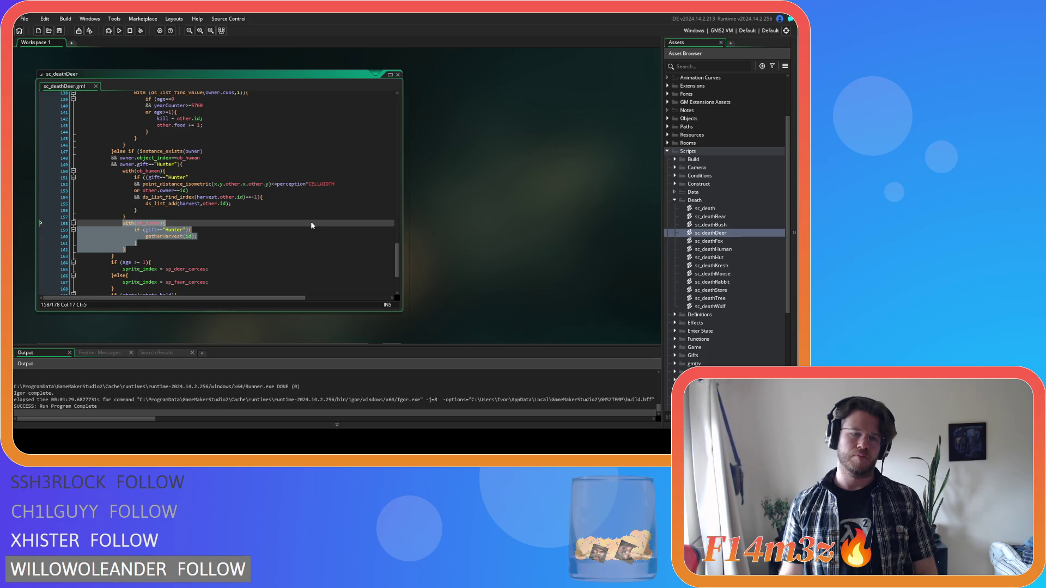
{"action": "double_click", "coordinate": [728, 216]}
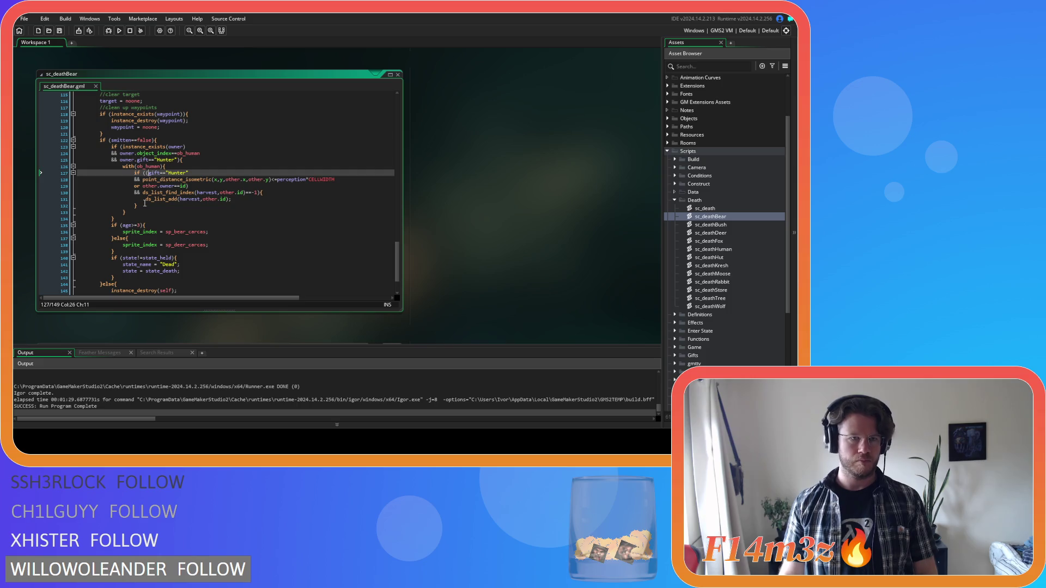
Paste the with(ob_human) gatherHarvest(id) block after the hunter checks in sc_deathBear, sc_deathFox and sc_deathMoose.
{"action": "left_click", "coordinate": [132, 210]}
{"action": "key", "text": "ctrl+v"}
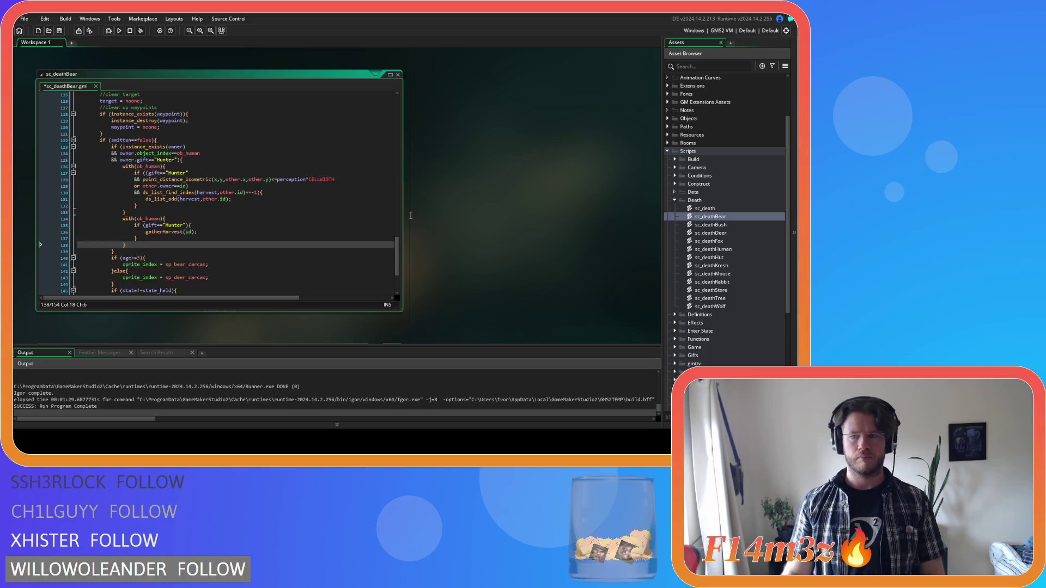
{"action": "double_click", "coordinate": [728, 237]}
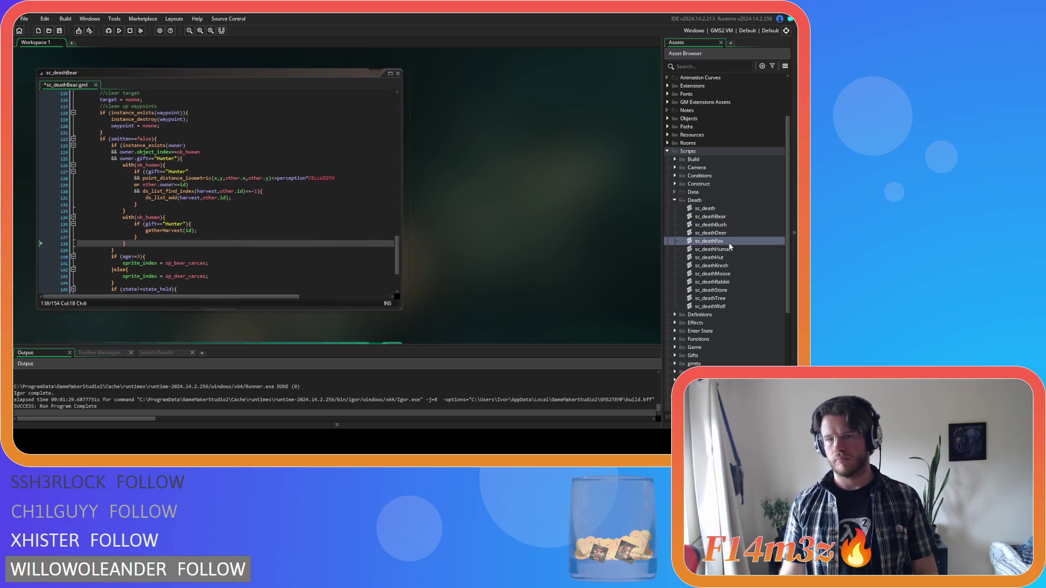
{"action": "left_click", "coordinate": [131, 173]}
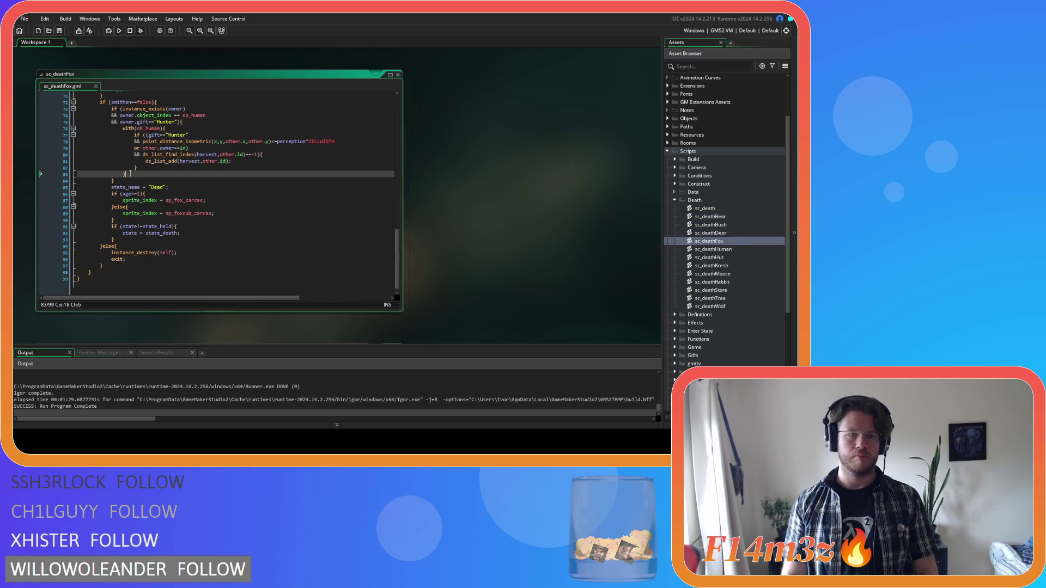
{"action": "key", "text": "ctrl+v"}
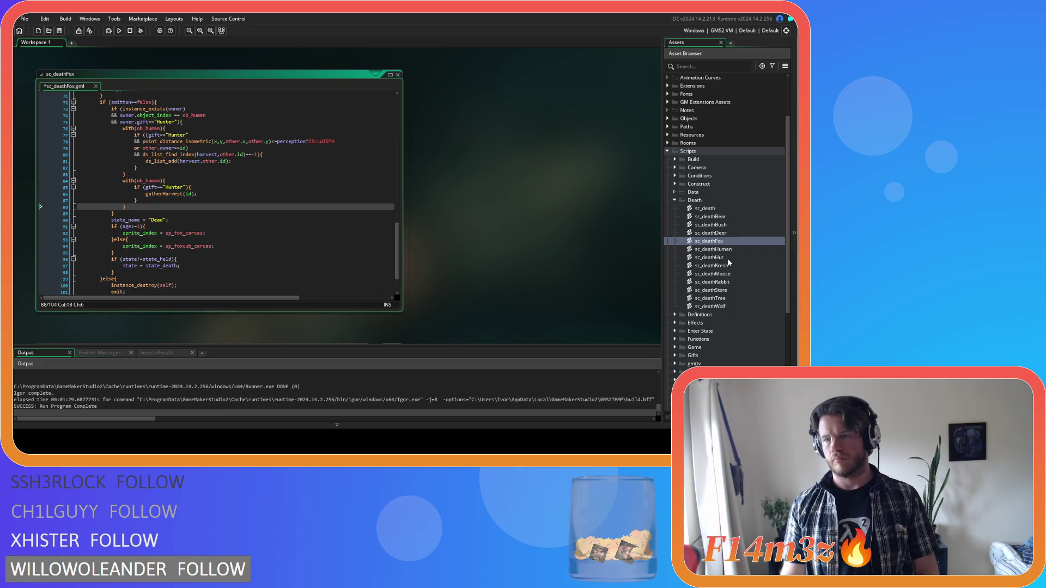
{"action": "double_click", "coordinate": [720, 273]}
{"action": "left_click", "coordinate": [134, 173]}
{"action": "key", "text": "ctrl+v"}
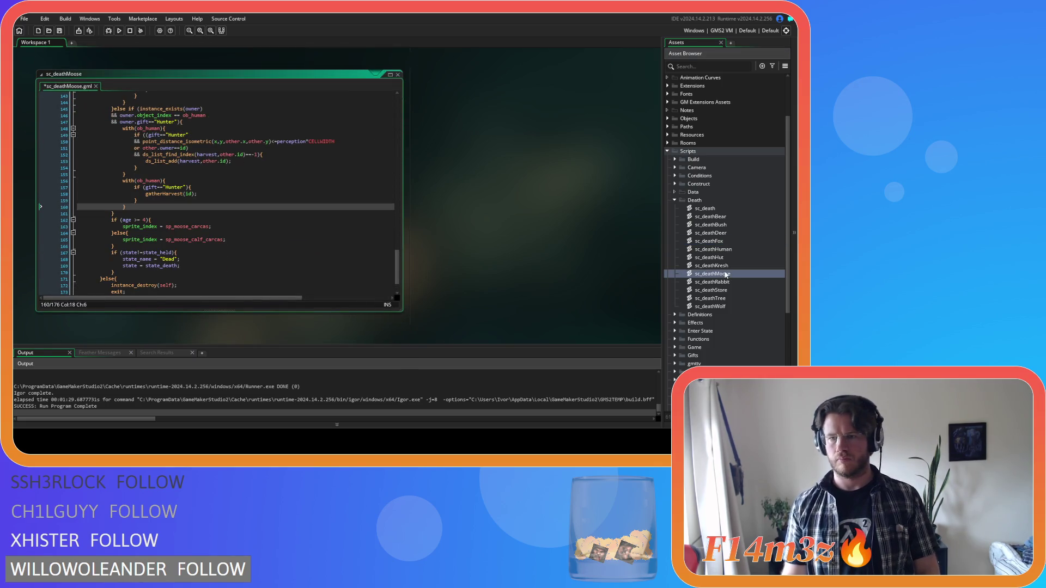
{"action": "double_click", "coordinate": [719, 282]}
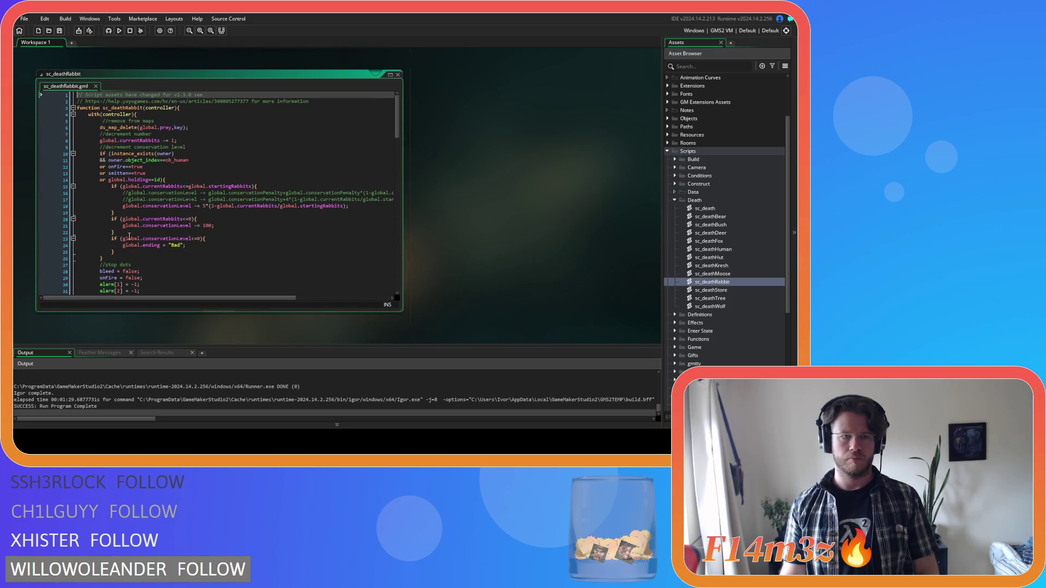
Paste the gatherHarvest block on a new line after line 118 of sc_deathRabbit.
{"action": "scroll", "coordinate": [135, 218], "scroll_direction": "down", "scroll_amount": 20}
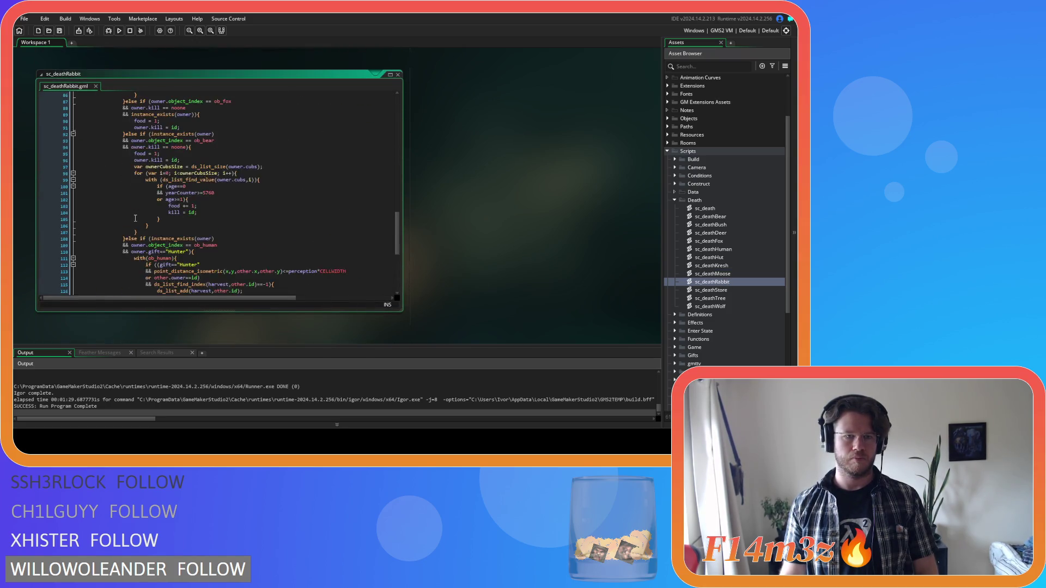
{"action": "scroll", "coordinate": [135, 218], "scroll_direction": "down", "scroll_amount": 3}
{"action": "left_click", "coordinate": [141, 189]}
{"action": "key", "text": "ctrl+v"}
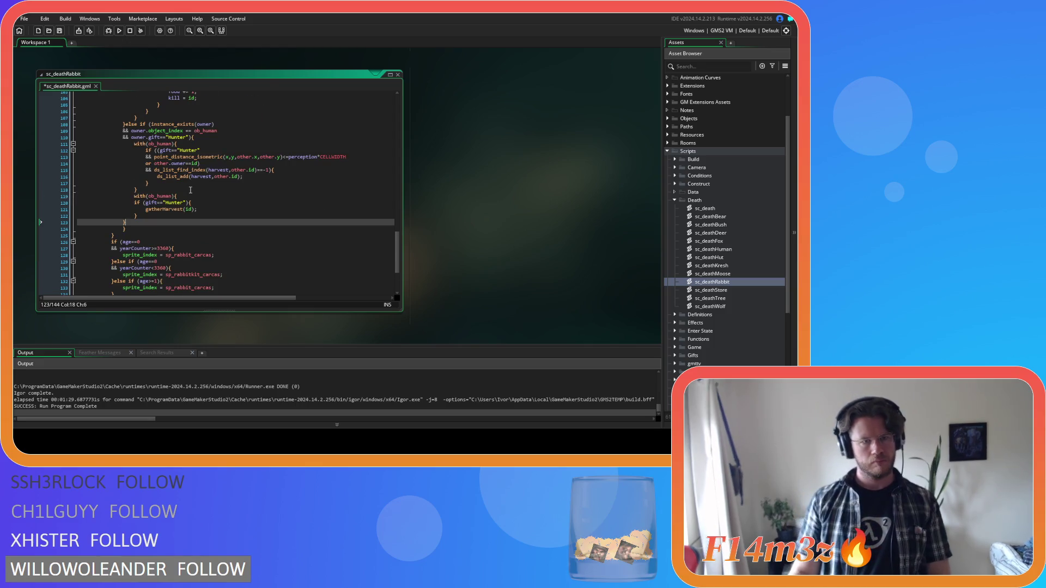
{"action": "key", "text": "ctrl+z"}
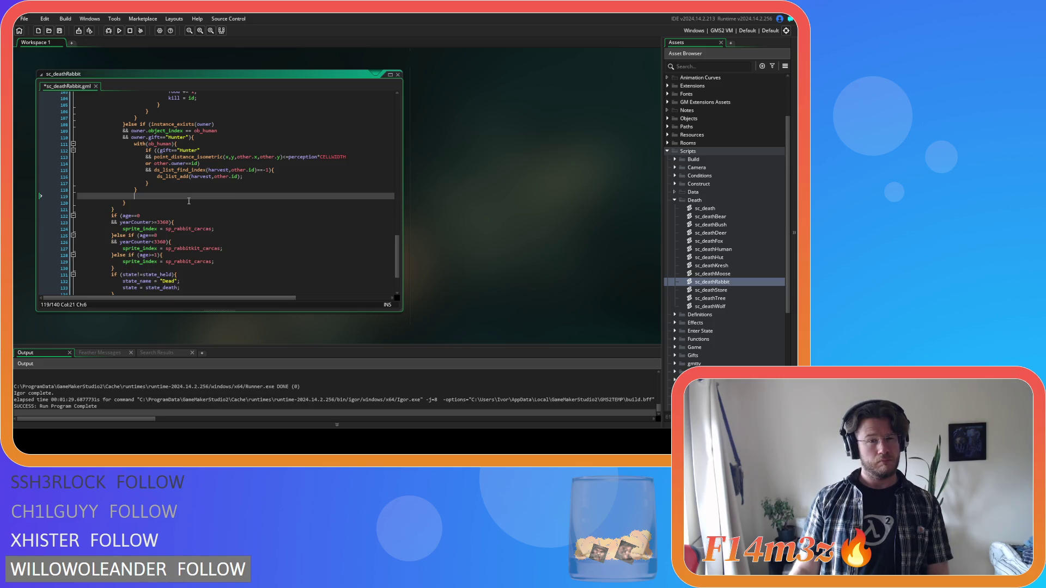
{"action": "key", "text": "ctrl+z"}
{"action": "left_click", "coordinate": [176, 150]}
{"action": "left_click", "coordinate": [139, 190]}
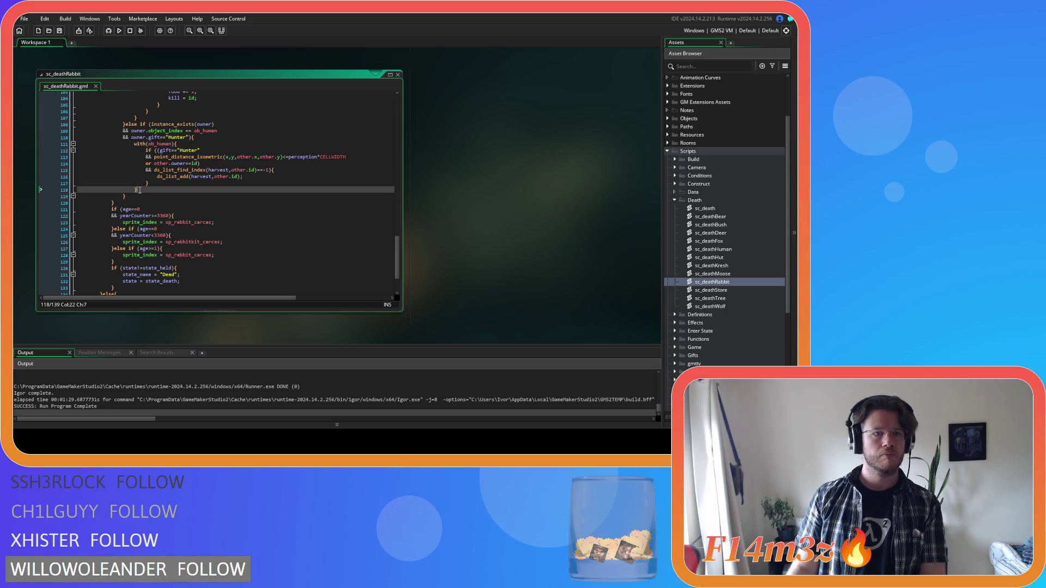
{"action": "key", "text": "Return"}
{"action": "key", "text": "ctrl+v"}
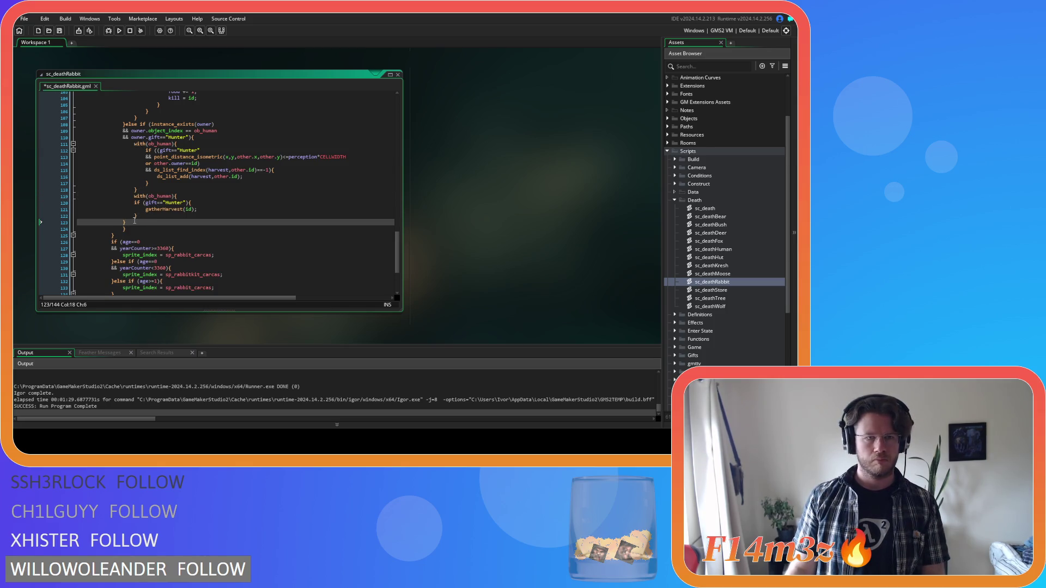
Indent lines 120–122 of the rabbit block one level and save sc_deathRabbit.
{"action": "left_click_drag", "start_coordinate": [131, 222], "coordinate": [133, 203]}
{"action": "key", "text": "Tab"}
{"action": "left_click", "coordinate": [201, 217]}
{"action": "key", "text": "ctrl+s"}
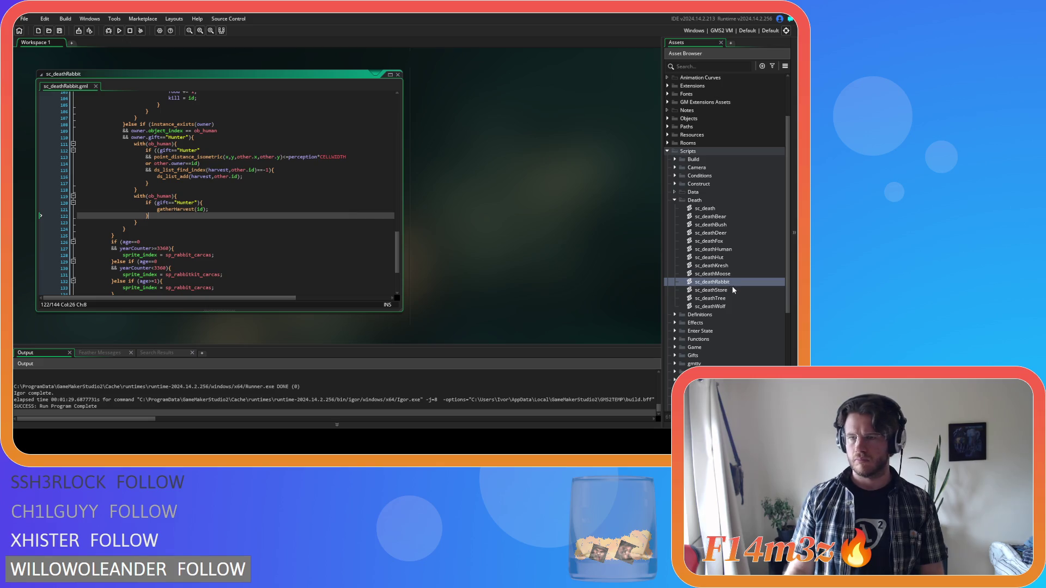
Paste the block after line 146 of sc_deathWolf, then save and run the game with F5.
{"action": "left_click", "coordinate": [729, 308]}
{"action": "double_click", "coordinate": [729, 307]}
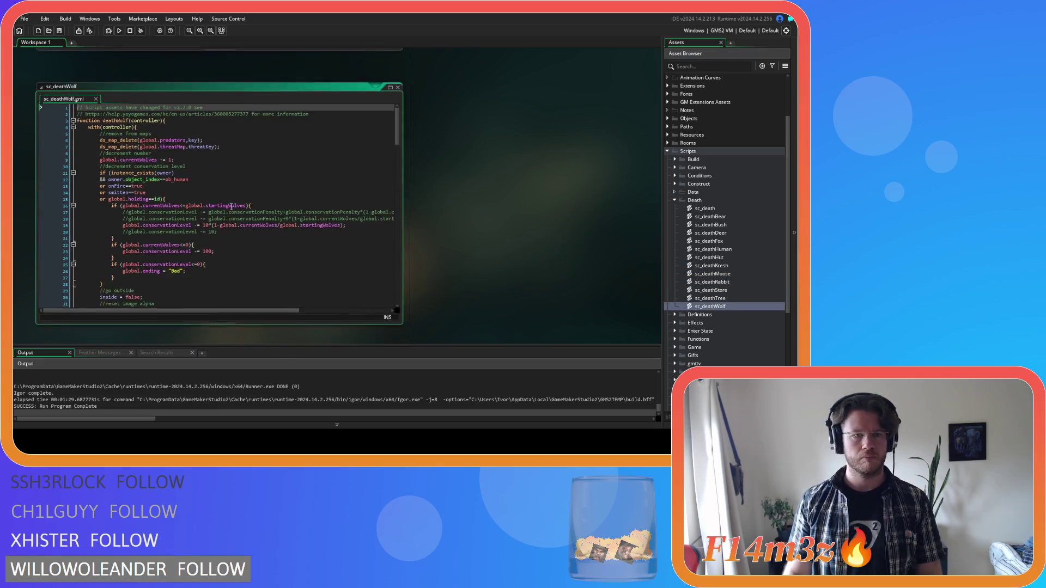
{"action": "scroll", "coordinate": [175, 197], "scroll_direction": "down", "scroll_amount": 10}
{"action": "scroll", "coordinate": [175, 198], "scroll_direction": "down", "scroll_amount": 10}
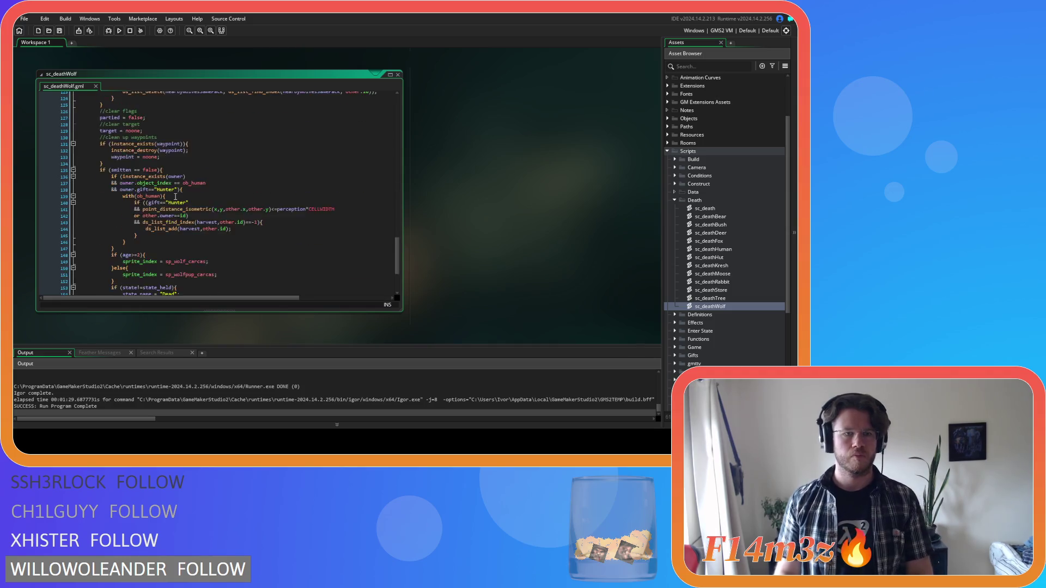
{"action": "left_click", "coordinate": [145, 186]}
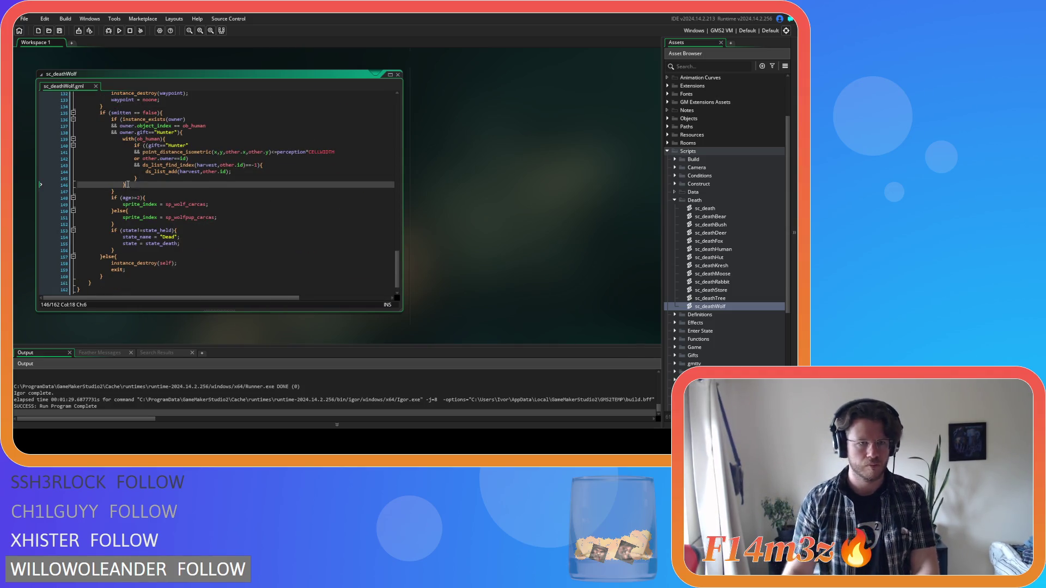
{"action": "key", "text": "ctrl+v"}
{"action": "key", "text": "F5"}
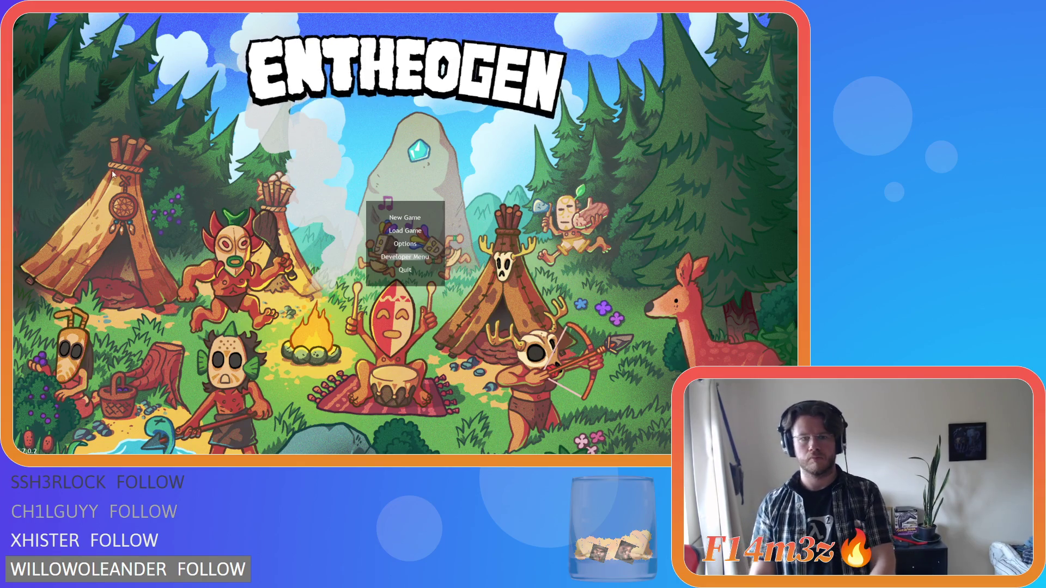
Choose Load Game on the Entheogen title menu to load the saved game.
{"action": "key", "text": "Down"}
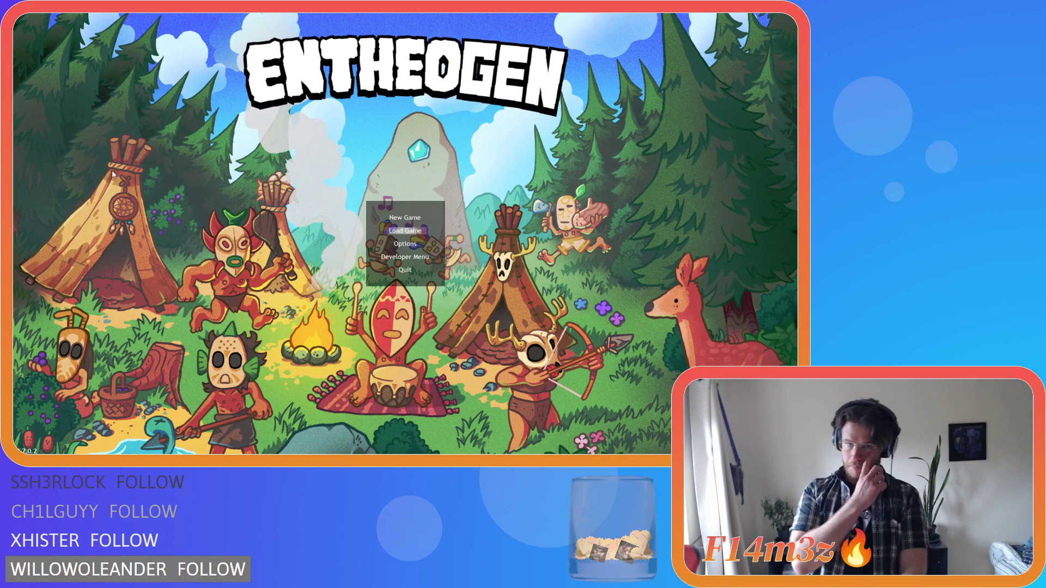
{"action": "key", "text": "Return"}
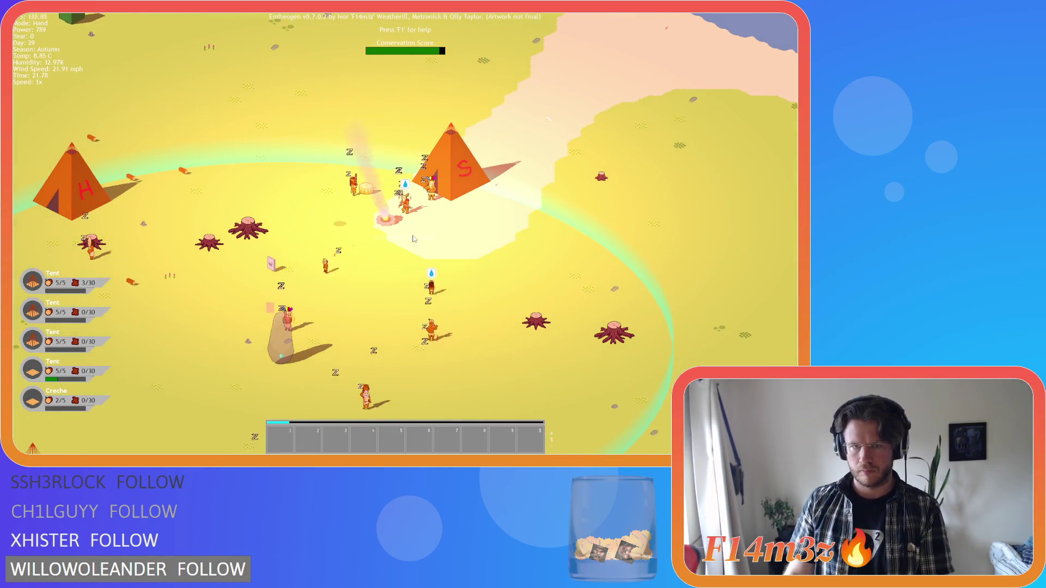
Check the tribe's Hunter followers in the Tribe overview, then close it.
{"action": "key", "text": "t"}
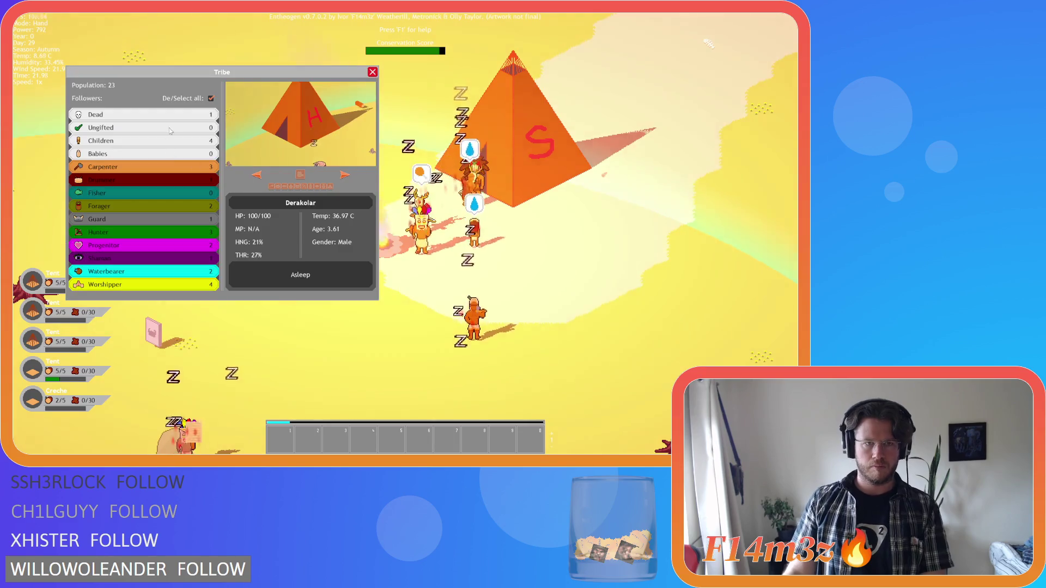
{"action": "left_click", "coordinate": [145, 233]}
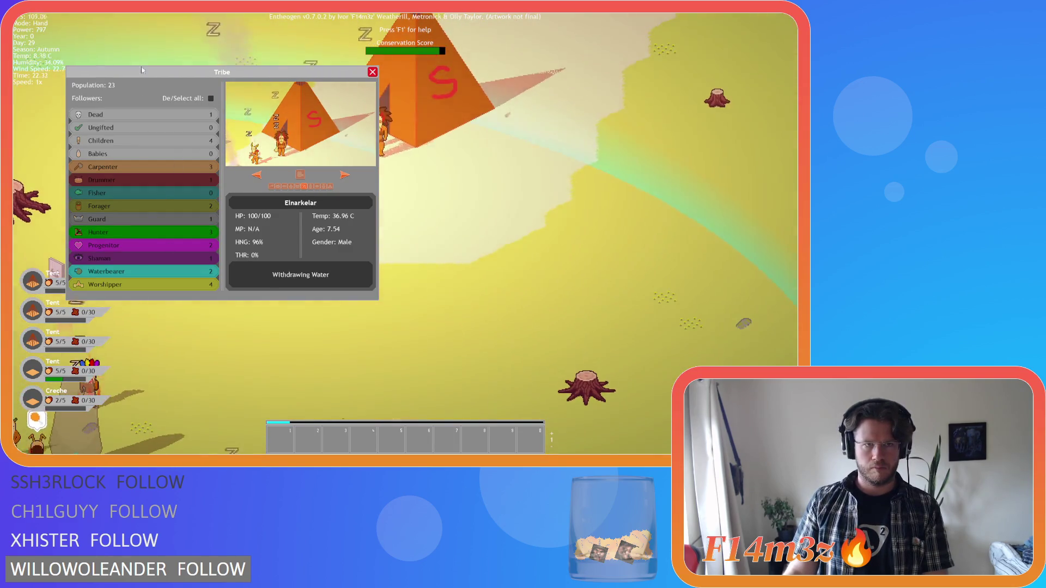
{"action": "mouse_move", "coordinate": [159, 72]}
{"action": "left_mouse_down"}
{"action": "mouse_move", "coordinate": [90, 25]}
{"action": "mouse_move", "coordinate": [107, 20]}
{"action": "left_mouse_up"}
{"action": "key", "text": "t"}
{"action": "key", "text": "t"}
{"action": "key", "text": "t"}
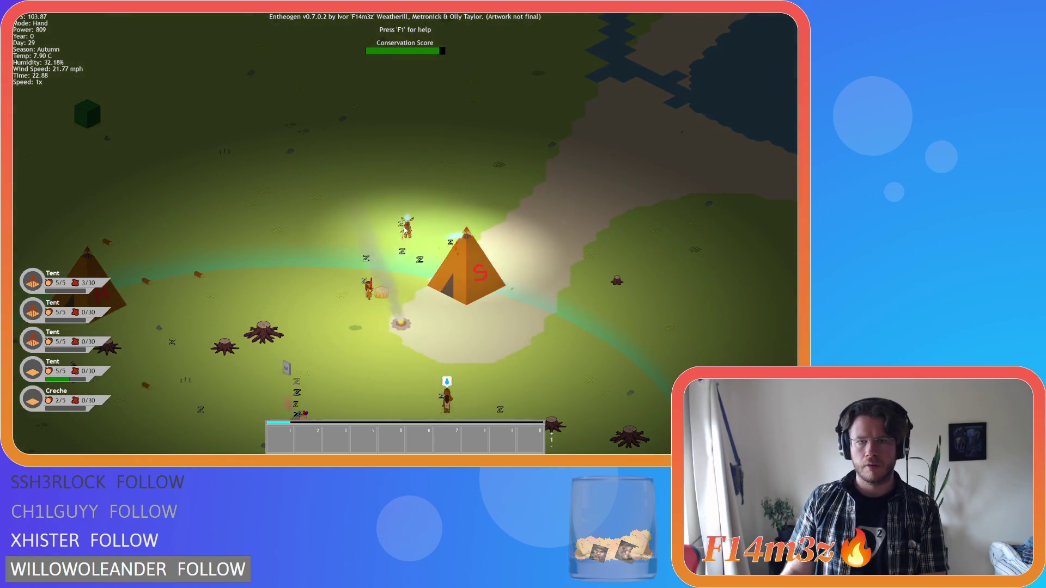
Pan and zoom the map between the tents and the river, then quit to the title menu.
{"action": "scroll", "coordinate": [405, 228], "scroll_direction": "down", "scroll_amount": 5}
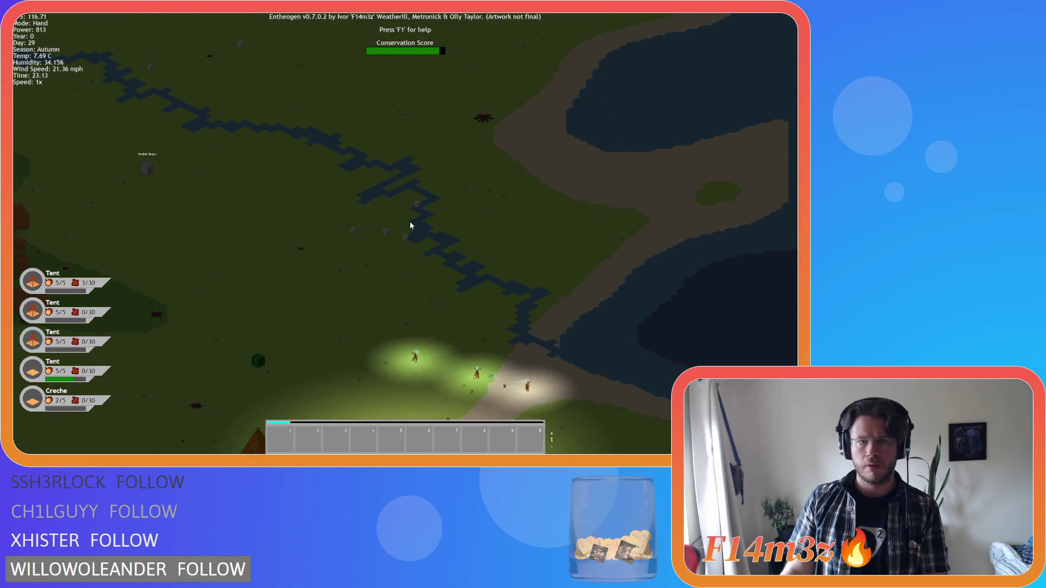
{"action": "scroll", "coordinate": [411, 225], "scroll_direction": "up", "scroll_amount": 6}
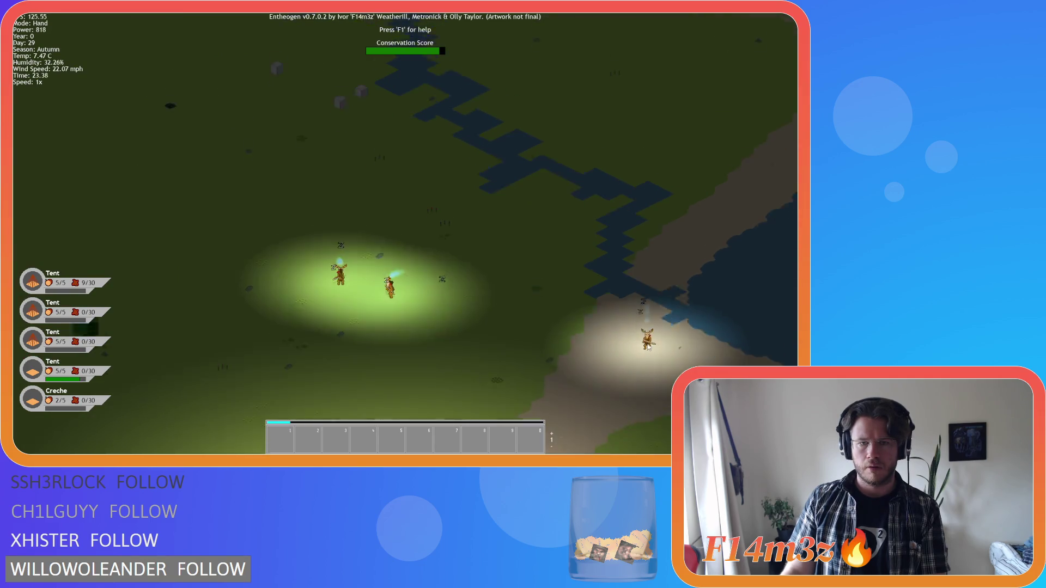
{"action": "scroll", "coordinate": [577, 423], "scroll_direction": "up", "scroll_amount": 5}
{"action": "scroll", "coordinate": [577, 423], "scroll_direction": "down", "scroll_amount": 3}
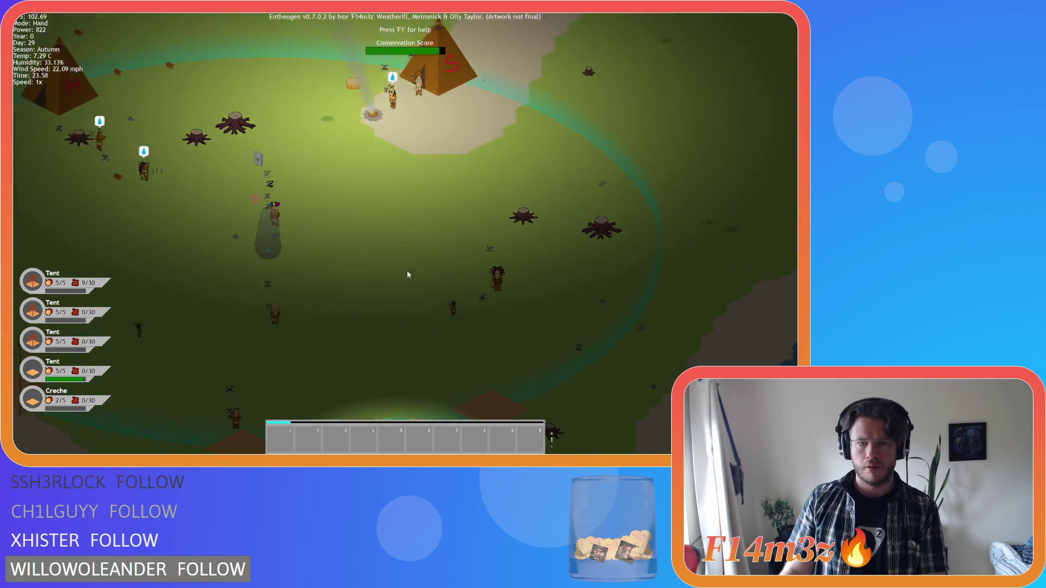
{"action": "scroll", "coordinate": [411, 156], "scroll_direction": "up", "scroll_amount": 5}
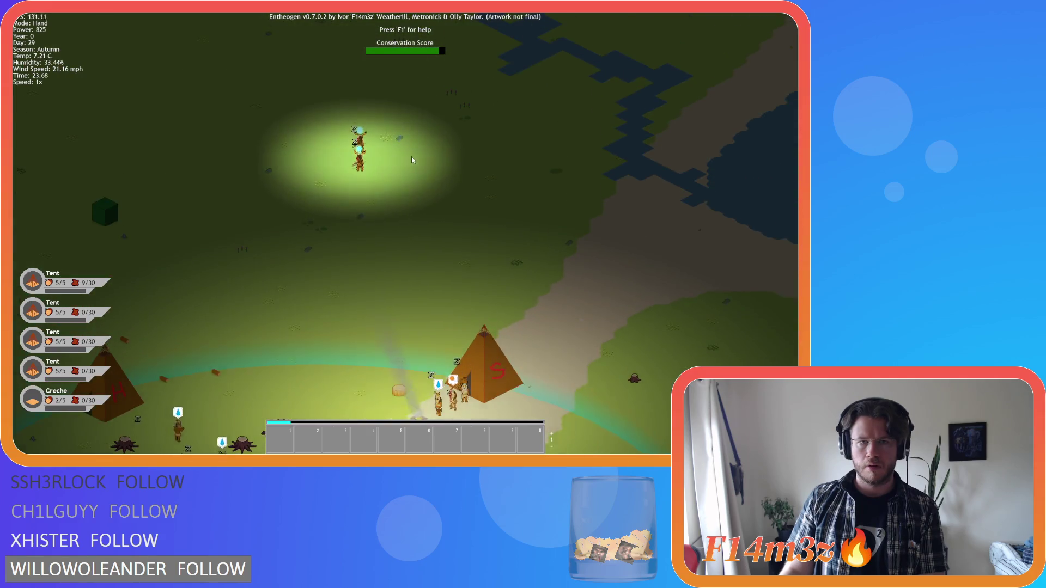
{"action": "scroll", "coordinate": [410, 155], "scroll_direction": "down", "scroll_amount": 5}
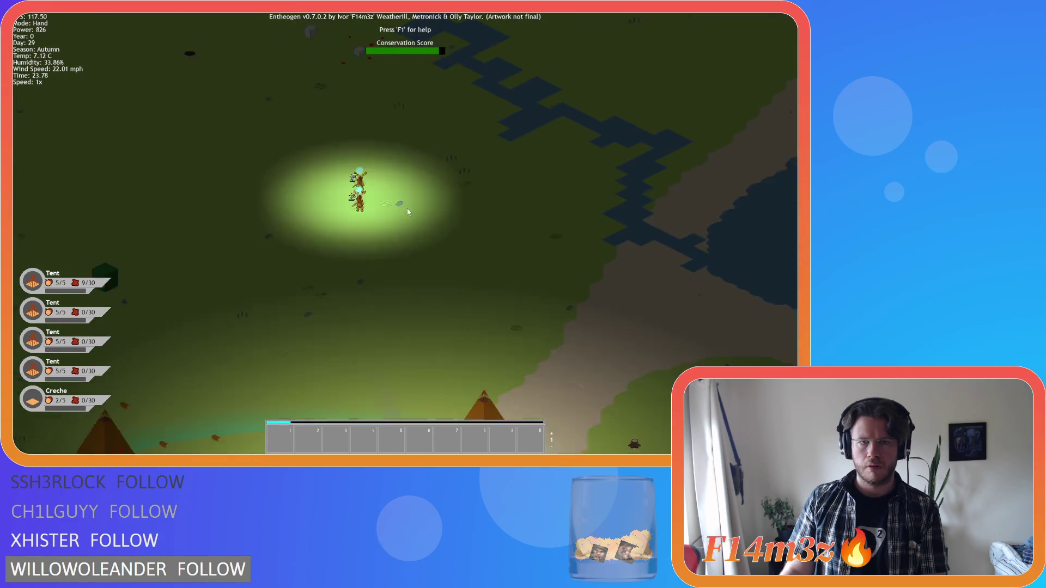
{"action": "scroll", "coordinate": [436, 314], "scroll_direction": "up", "scroll_amount": 4}
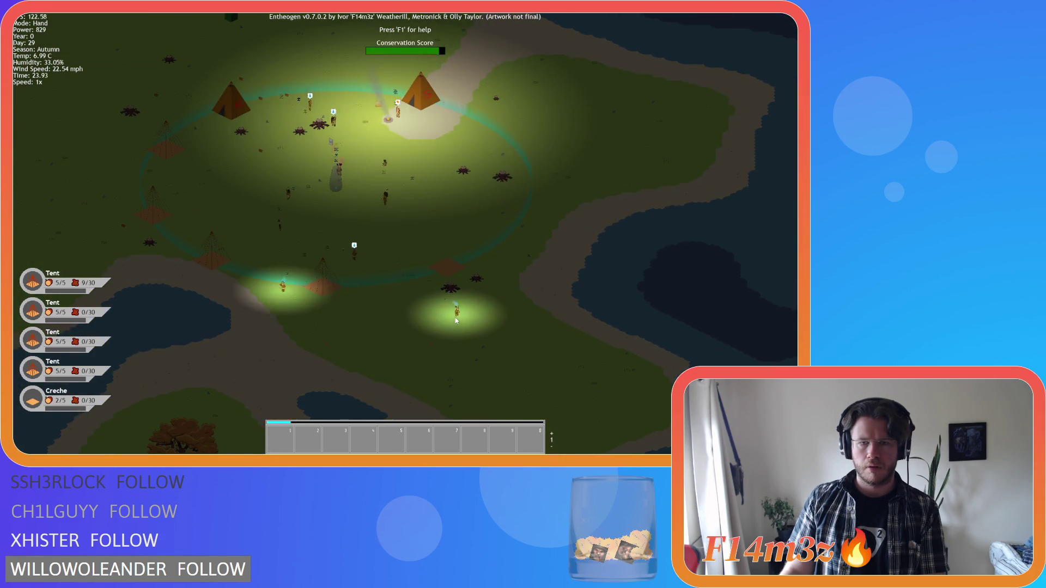
{"action": "key", "text": "w"}
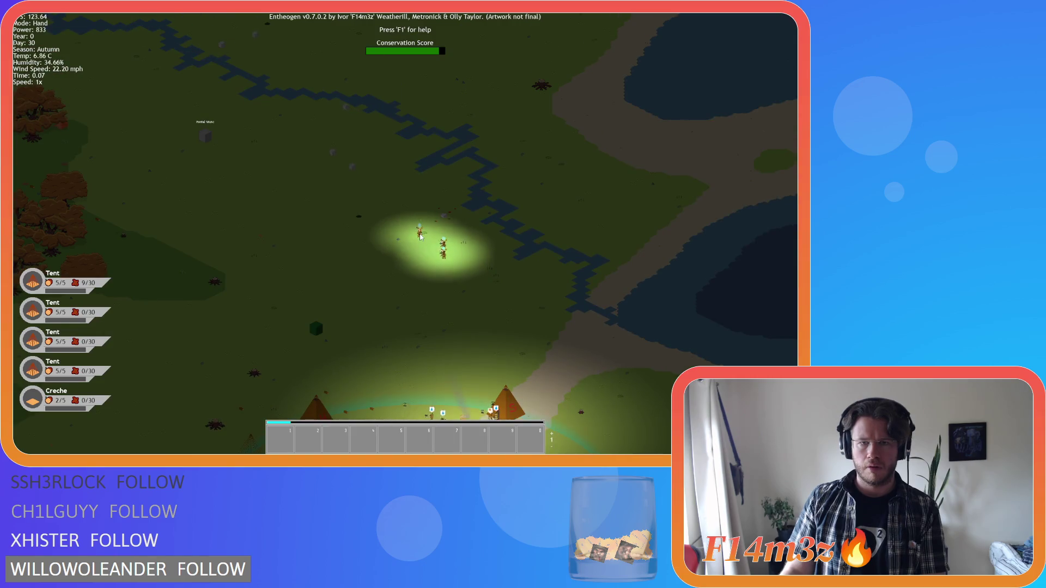
{"action": "scroll", "coordinate": [424, 254], "scroll_direction": "up", "scroll_amount": 3}
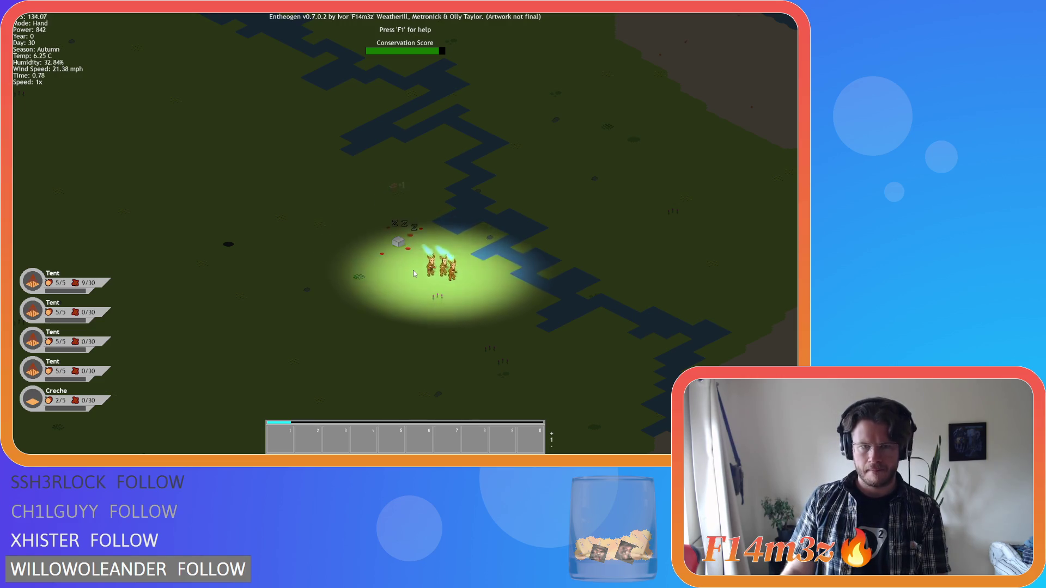
{"action": "scroll", "coordinate": [413, 272], "scroll_direction": "down", "scroll_amount": 5}
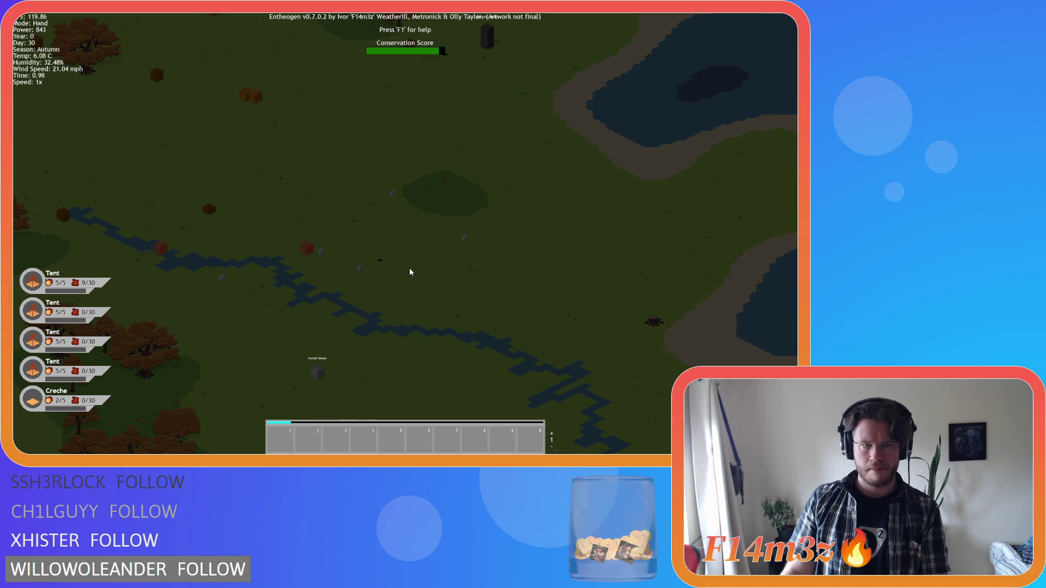
{"action": "key", "text": "s"}
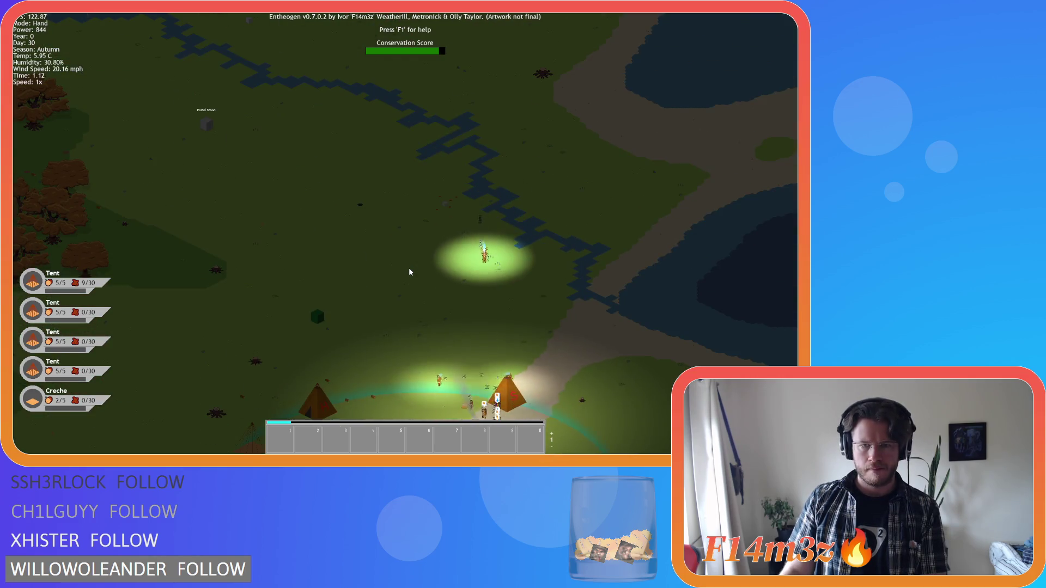
{"action": "key", "text": "w"}
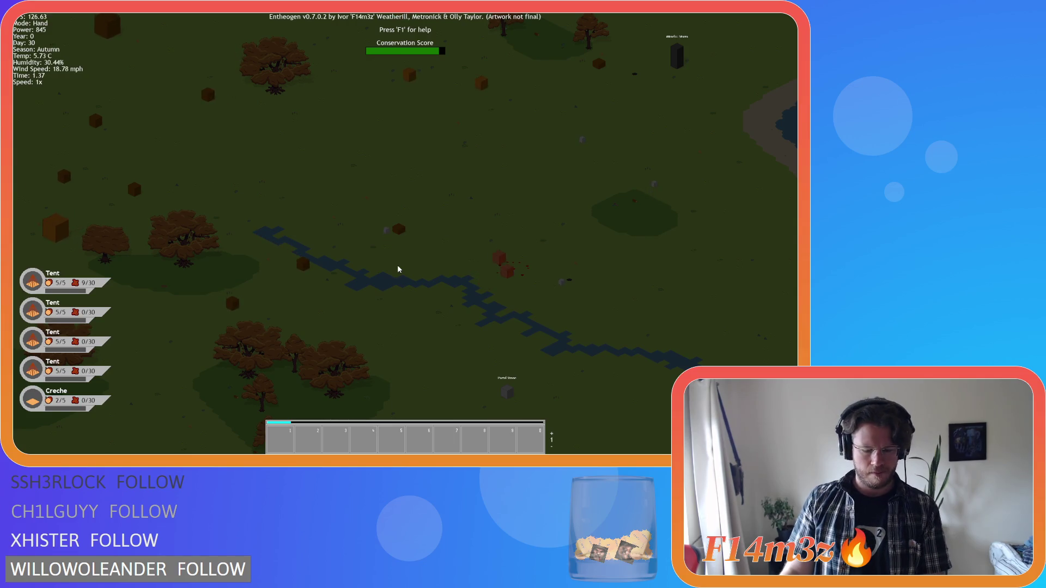
{"action": "key", "text": "Escape"}
{"action": "key", "text": "Return"}
Quit the game window and dismiss the context menu to get back to sc_deathWolf.
{"action": "left_click", "coordinate": [398, 268]}
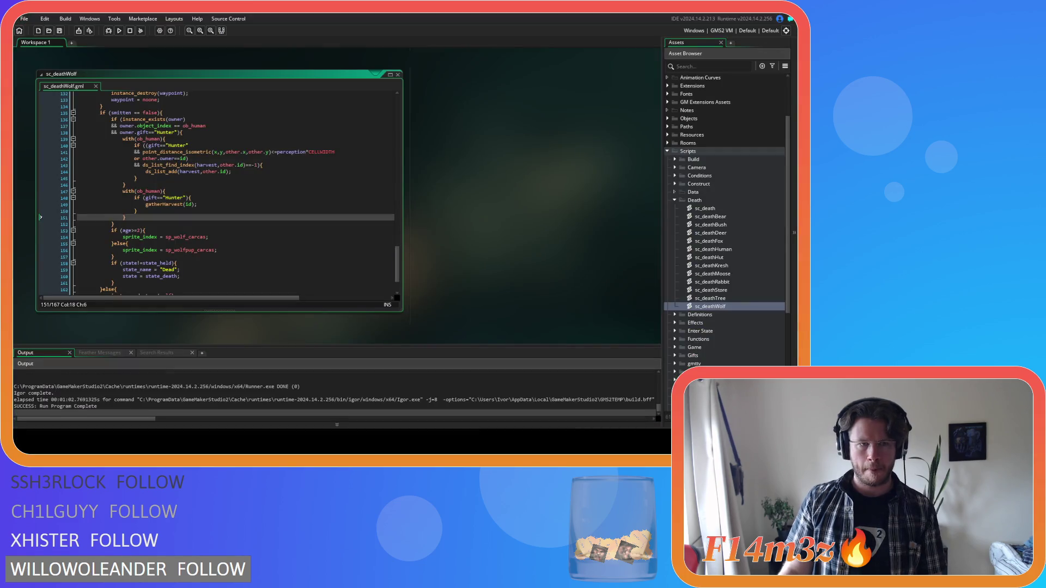
{"action": "left_click", "coordinate": [485, 192]}
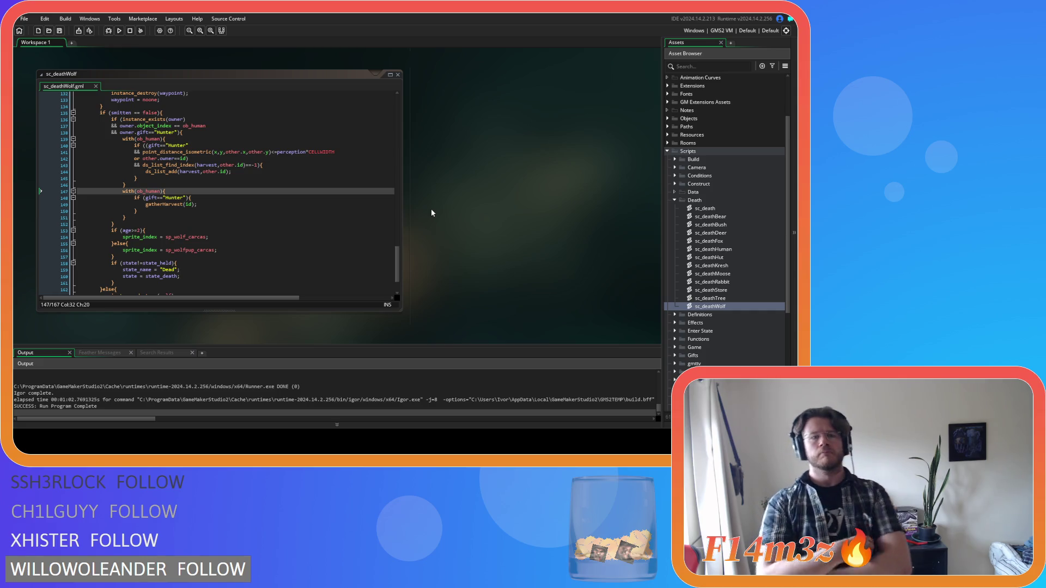
Rename the sc_gatherHarvest script in the Game folder to sc_harvestGatherHunter.
{"action": "scroll", "coordinate": [709, 278], "scroll_direction": "down", "scroll_amount": 6}
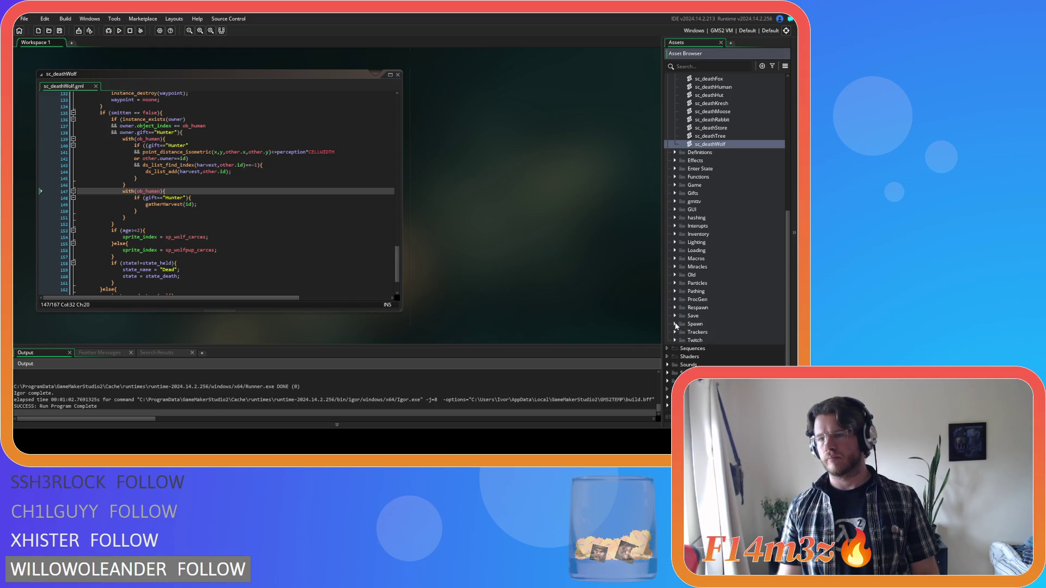
{"action": "scroll", "coordinate": [676, 327], "scroll_direction": "up", "scroll_amount": 3}
{"action": "scroll", "coordinate": [677, 324], "scroll_direction": "up", "scroll_amount": 1}
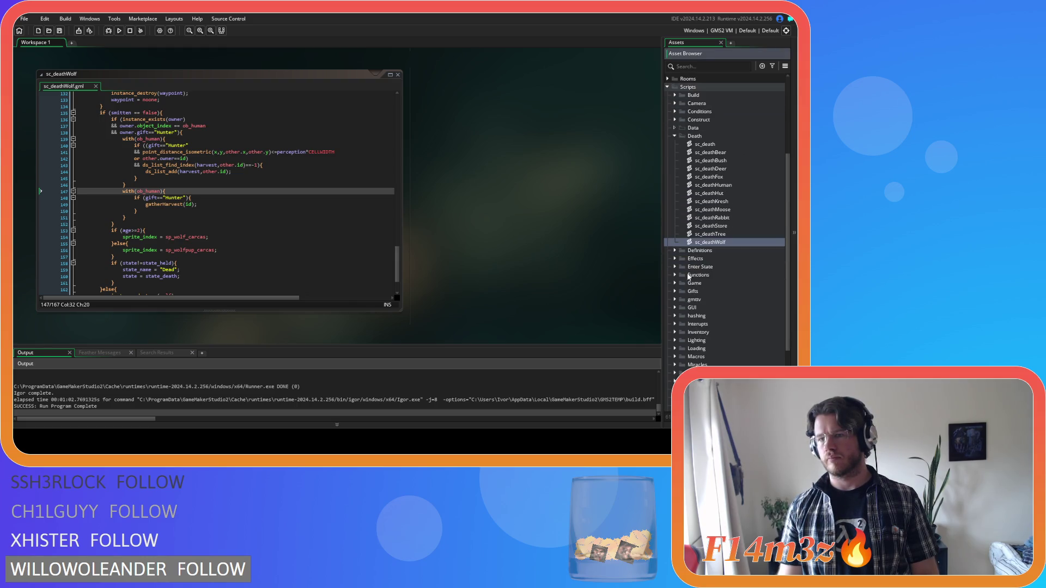
{"action": "left_click", "coordinate": [675, 138]}
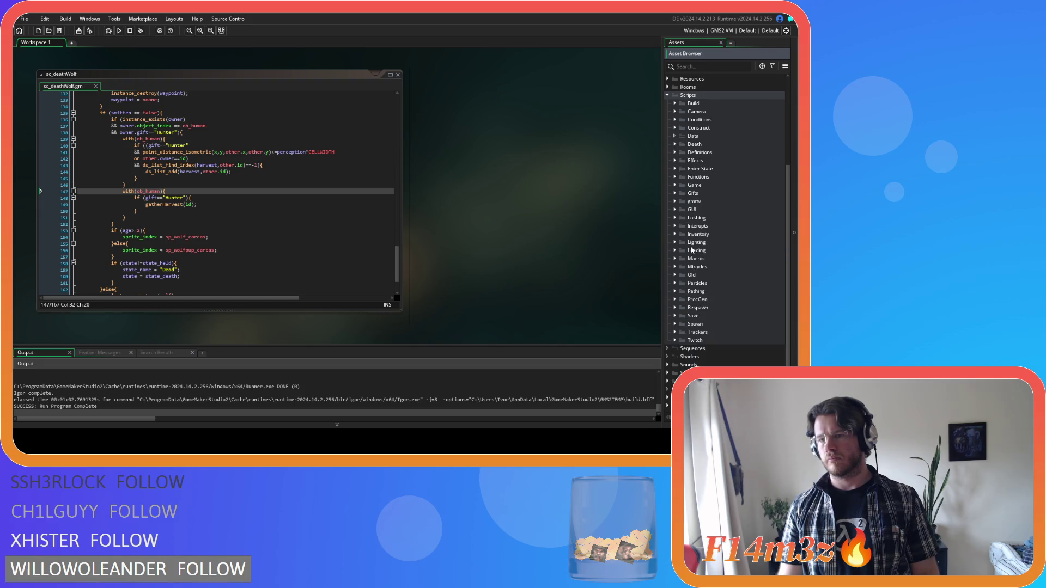
{"action": "left_click", "coordinate": [675, 185]}
{"action": "scroll", "coordinate": [709, 247], "scroll_direction": "down", "scroll_amount": 5}
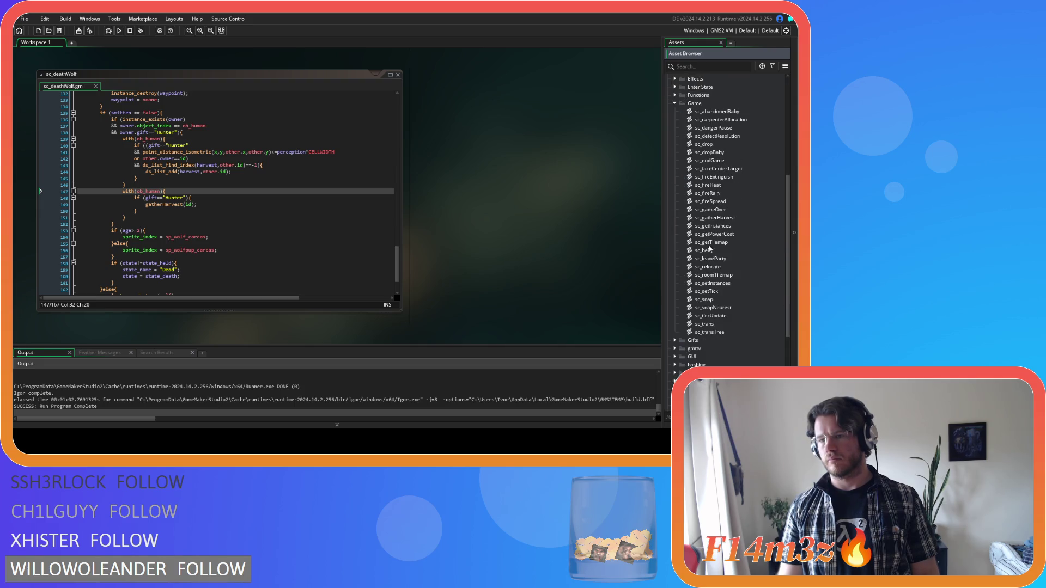
{"action": "left_click", "coordinate": [730, 218]}
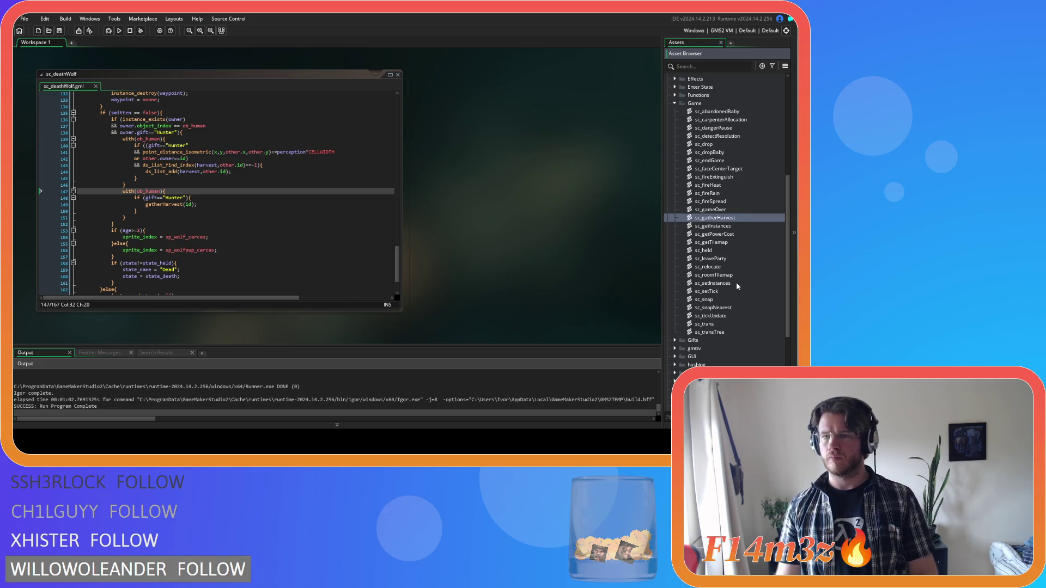
{"action": "key", "text": "F2"}
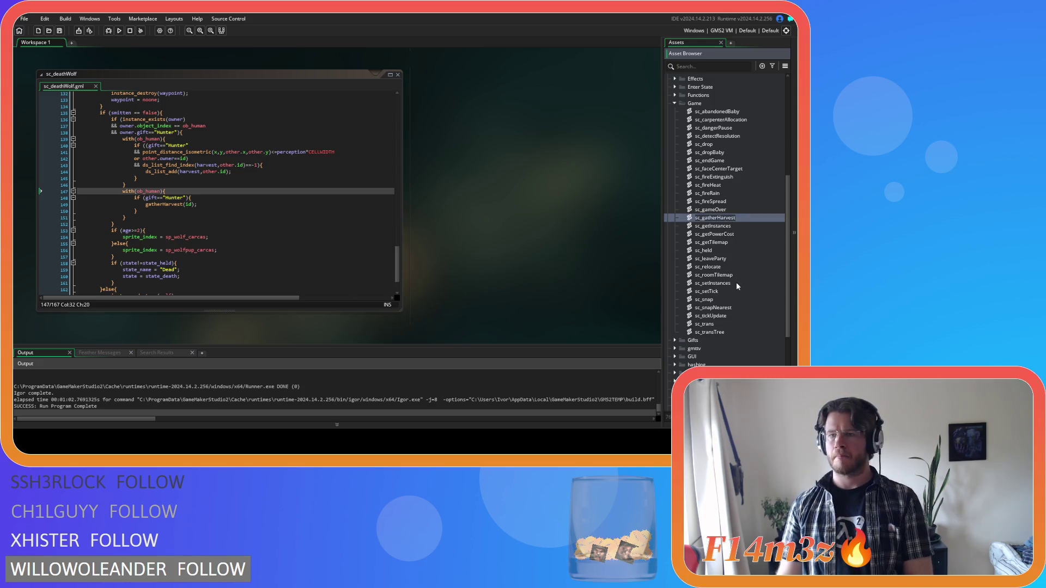
{"action": "key", "text": "End"}
{"action": "key", "text": "BackSpace"}
{"action": "key", "text": "BackSpace"}
{"action": "key", "text": "BackSpace"}
{"action": "key", "text": "BackSpace"}
{"action": "key", "text": "BackSpace"}
{"action": "key", "text": "BackSpace"}
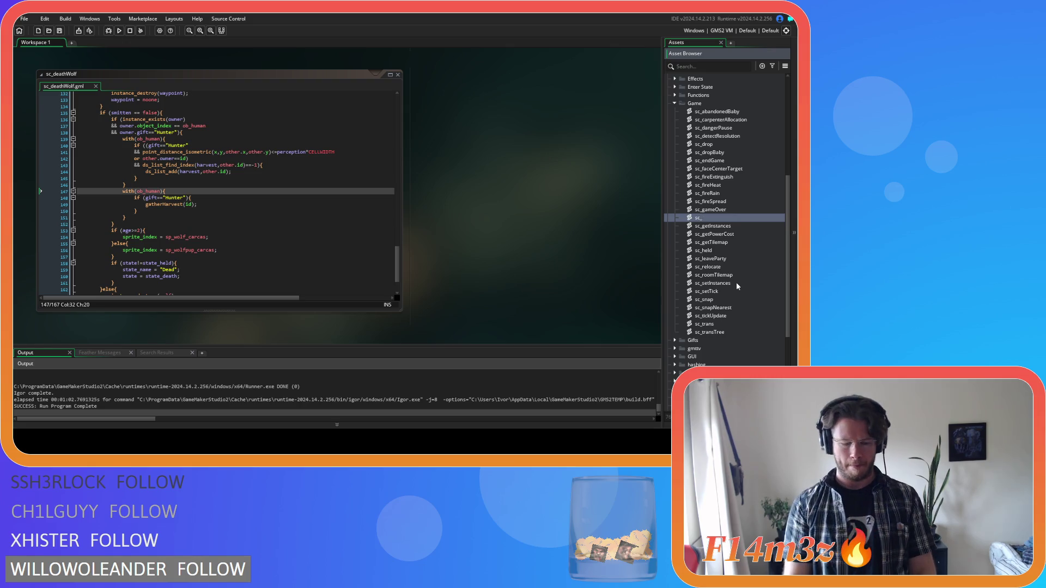
{"action": "type", "text": "harvestGatherHunter"}
{"action": "key", "text": "Return"}
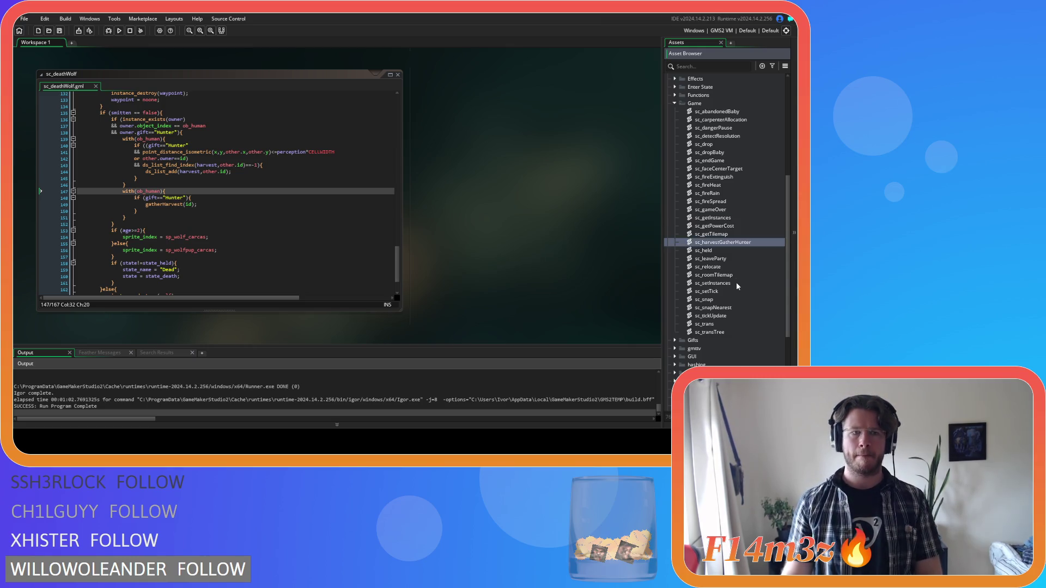
Select gatherHarvest(id) on sc_deathWolf line 149 and start a project-wide search for it.
{"action": "left_click", "coordinate": [237, 239]}
{"action": "left_click_drag", "start_coordinate": [146, 207], "coordinate": [194, 208]}
{"action": "key", "text": "ctrl+shift+f"}
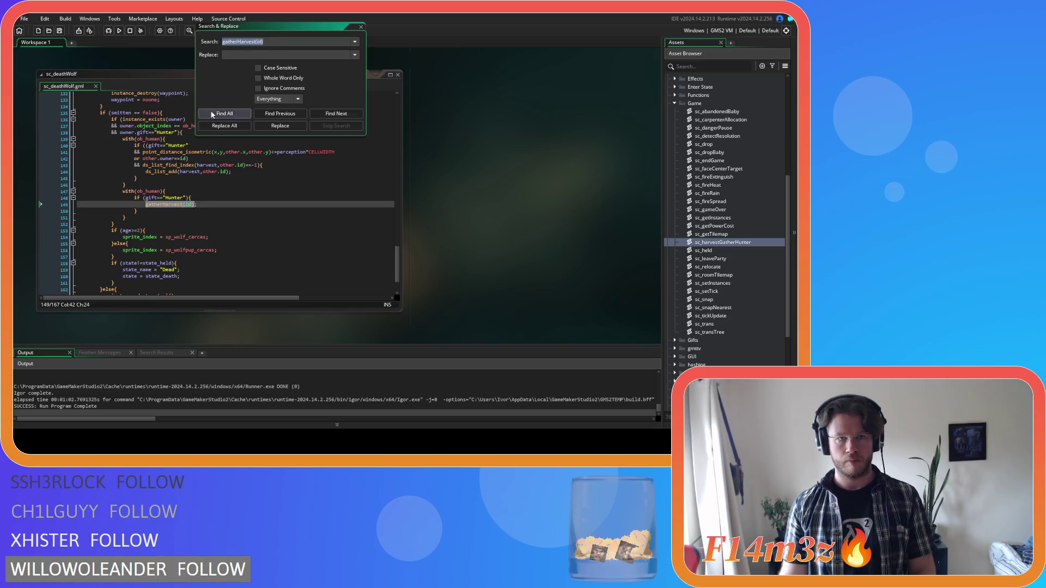
List all 9 gatherHarvest(id) calls and rename the function on line 3 to harvestGatherHunter.
{"action": "left_click", "coordinate": [230, 115]}
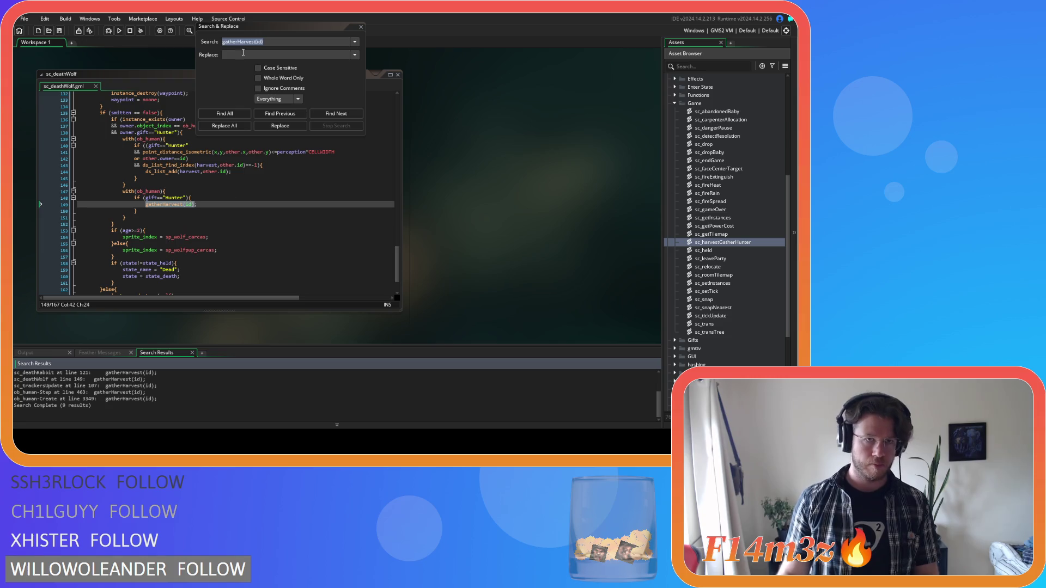
{"action": "left_click", "coordinate": [733, 247]}
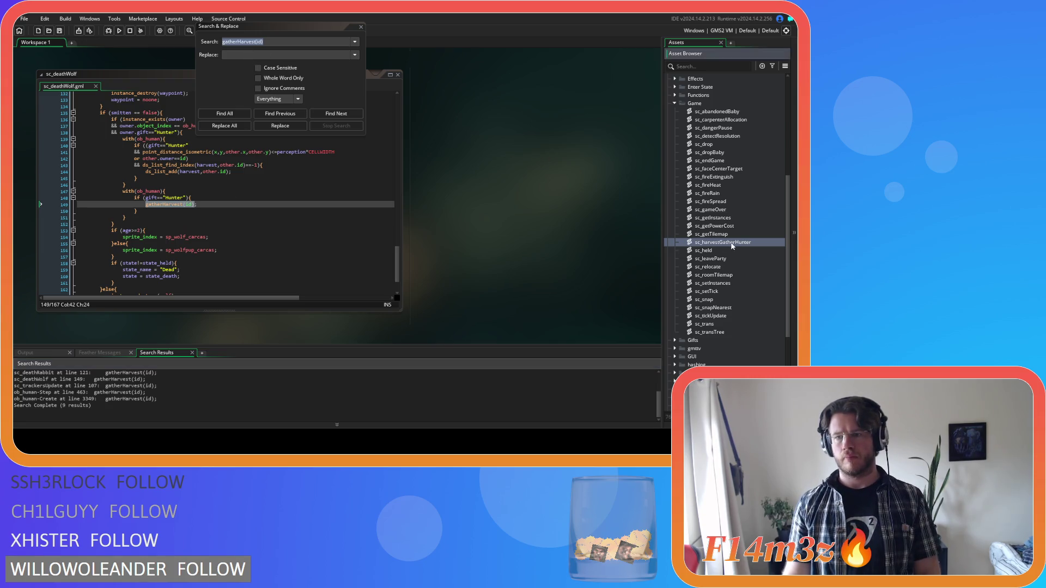
{"action": "double_click", "coordinate": [733, 244]}
{"action": "left_click", "coordinate": [360, 27]}
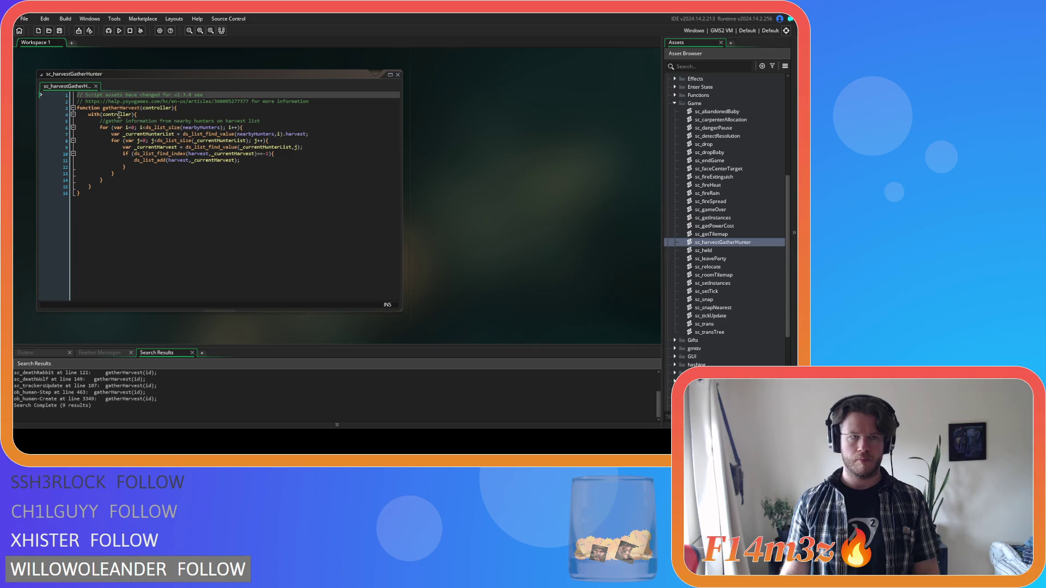
{"action": "double_click", "coordinate": [120, 108]}
{"action": "type", "text": "harvest"}
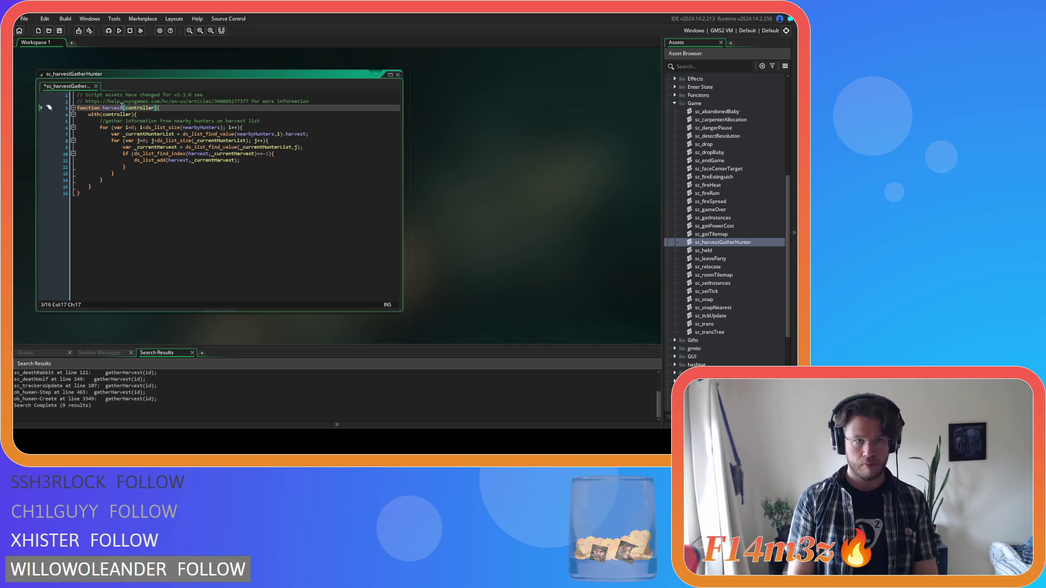
{"action": "type", "text": "GatherHunter"}
Reselect the gatherHarvest(id call on sc_deathWolf line 149 and reopen Search & Replace.
{"action": "left_click", "coordinate": [215, 154]}
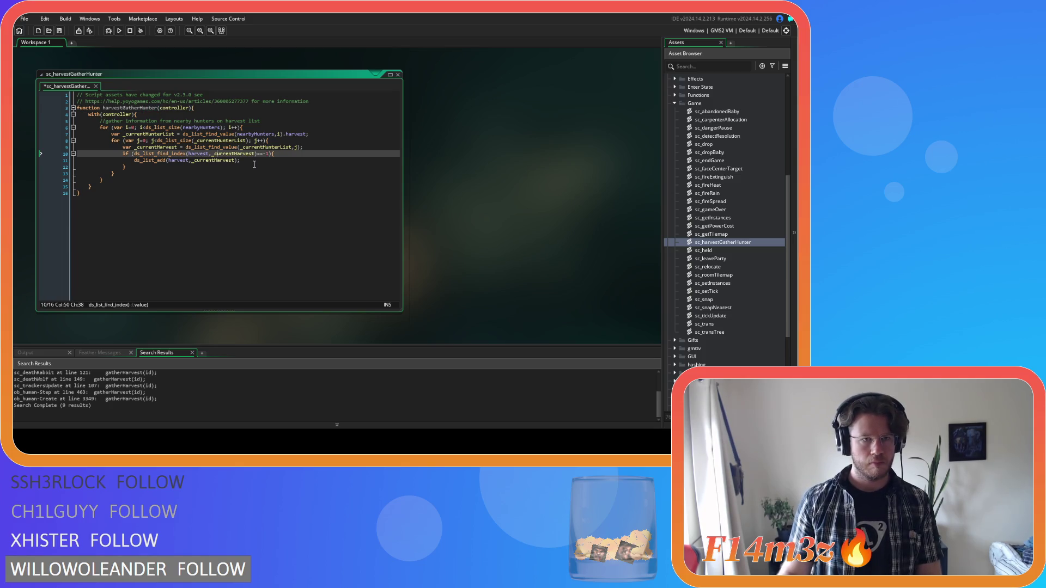
{"action": "scroll", "coordinate": [496, 253], "scroll_direction": "up", "scroll_amount": 5}
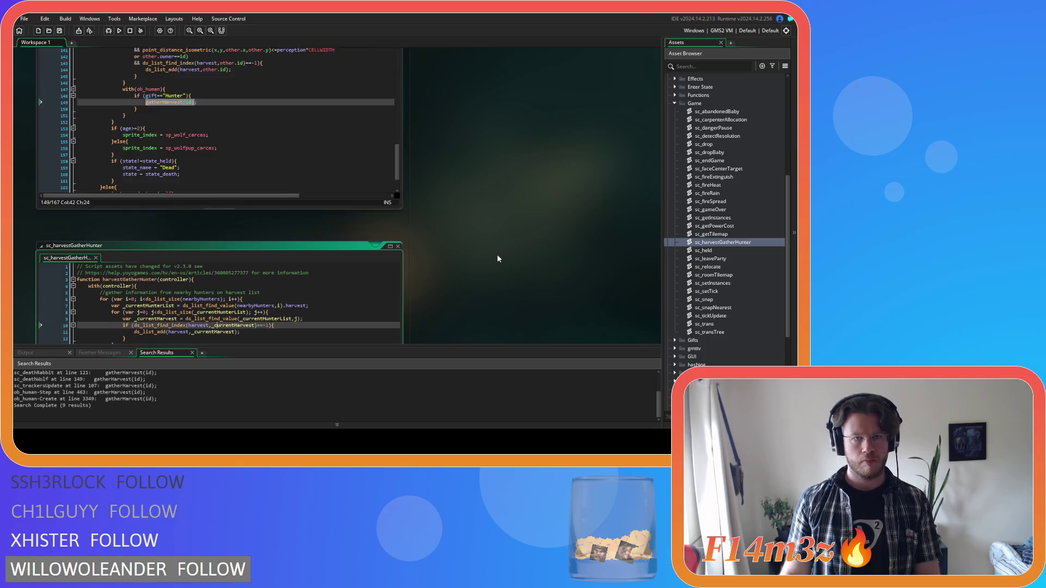
{"action": "left_click", "coordinate": [224, 238]}
{"action": "left_click", "coordinate": [194, 225]}
{"action": "scroll", "coordinate": [441, 244], "scroll_direction": "down", "scroll_amount": 3}
{"action": "left_click", "coordinate": [186, 256]}
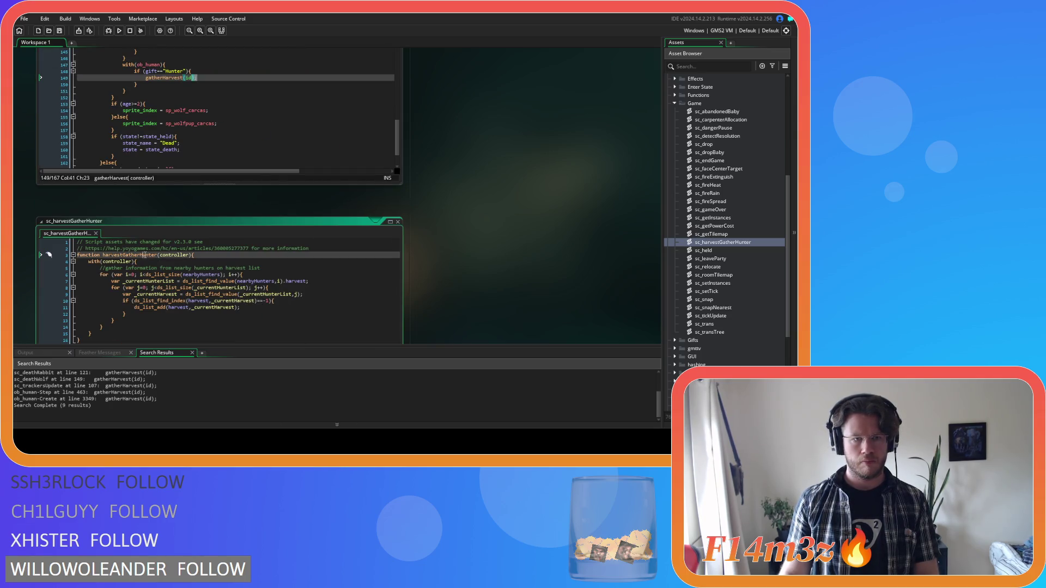
{"action": "left_click", "coordinate": [195, 77]}
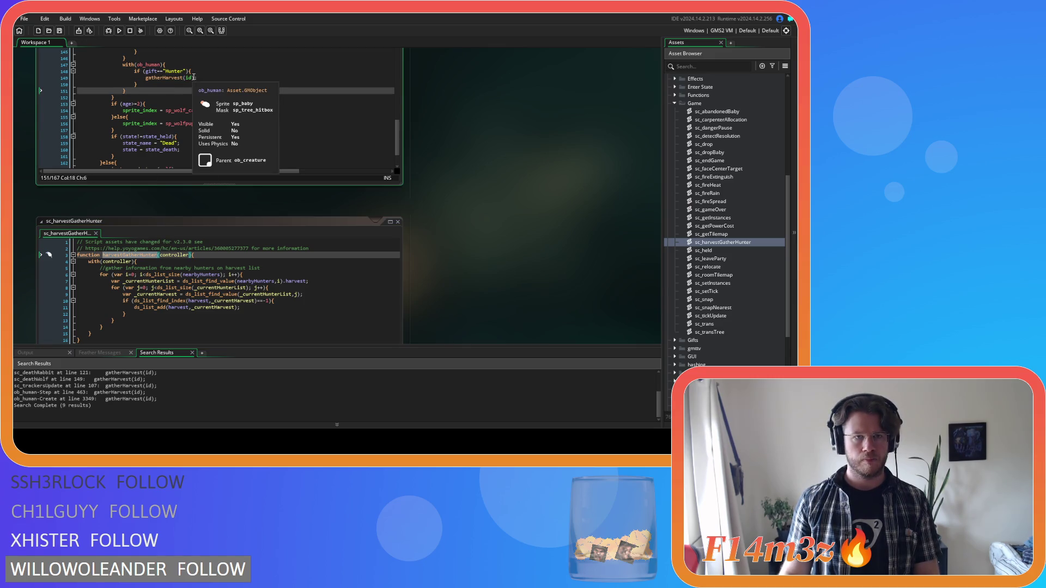
{"action": "left_click_drag", "start_coordinate": [195, 78], "coordinate": [146, 81]}
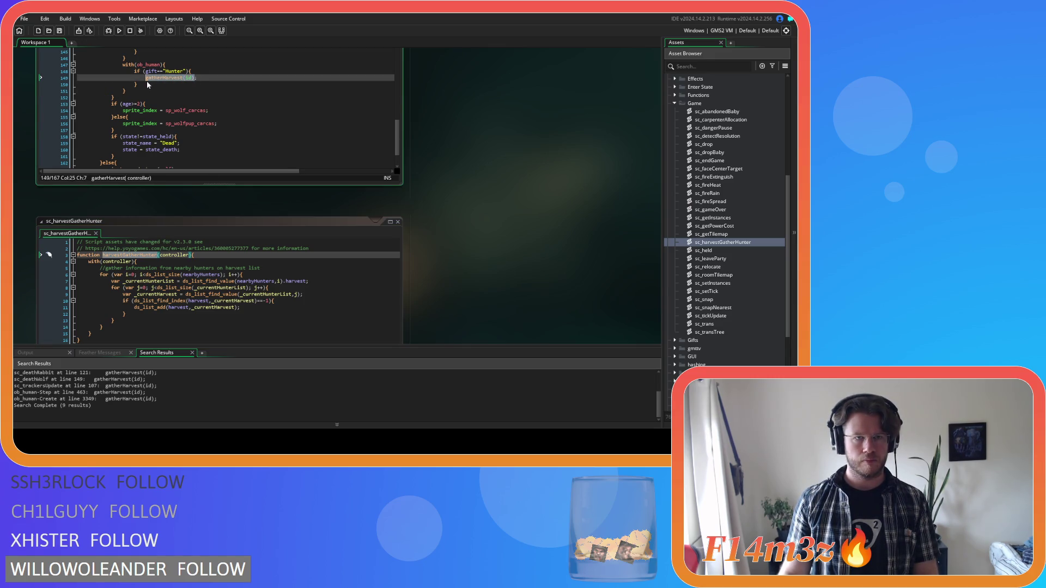
{"action": "key", "text": "ctrl+shift+f"}
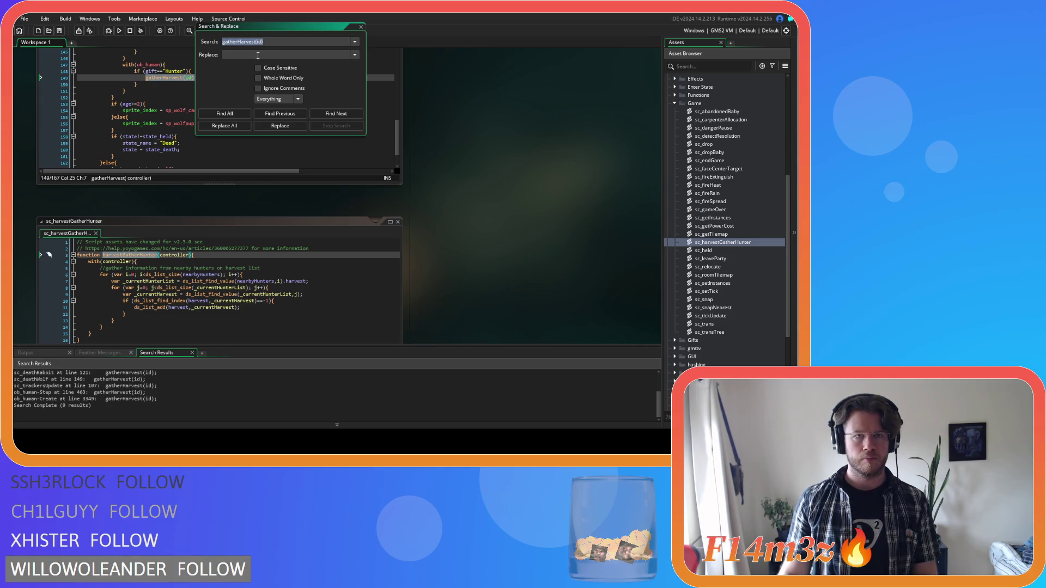
Replace every gatherHarvest(id) with harvestGatherHunter(id) project-wide, matching case.
{"action": "left_click", "coordinate": [257, 55]}
{"action": "left_click", "coordinate": [260, 69]}
{"action": "type", "text": "harvestGatherHunter(id)"}
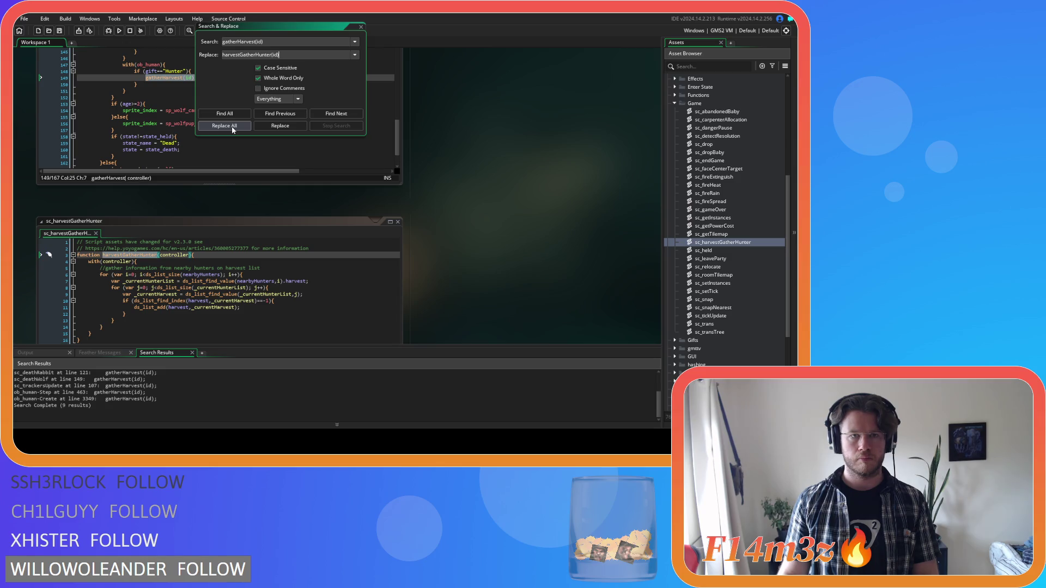
{"action": "left_click", "coordinate": [234, 128]}
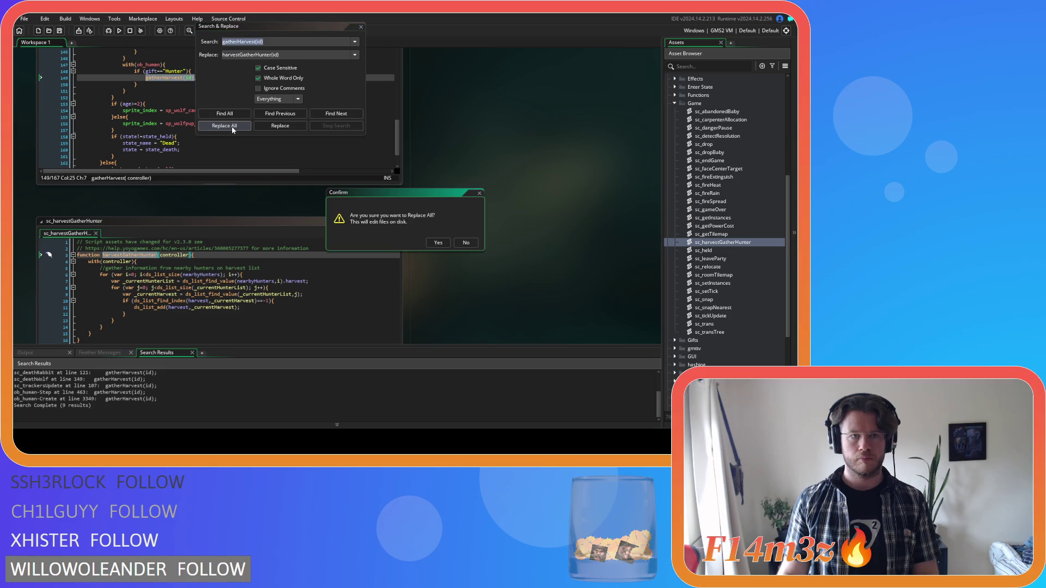
{"action": "left_click", "coordinate": [438, 248]}
Close Search & Replace and scroll the results to verify all nine replacements.
{"action": "scroll", "coordinate": [321, 404], "scroll_direction": "down", "scroll_amount": 2}
{"action": "scroll", "coordinate": [312, 416], "scroll_direction": "up", "scroll_amount": 2}
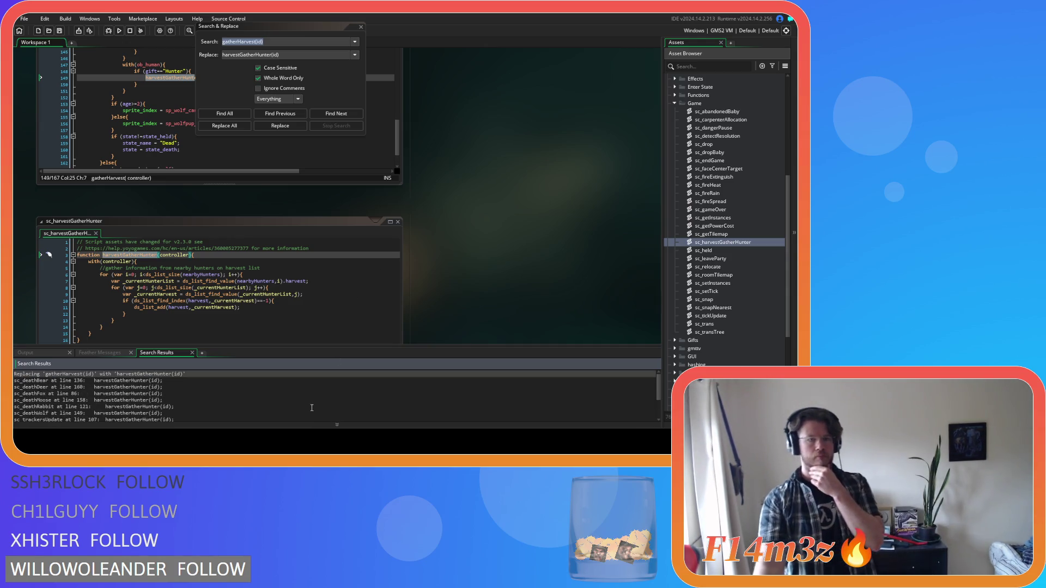
{"action": "left_click", "coordinate": [361, 26]}
{"action": "left_click", "coordinate": [316, 80]}
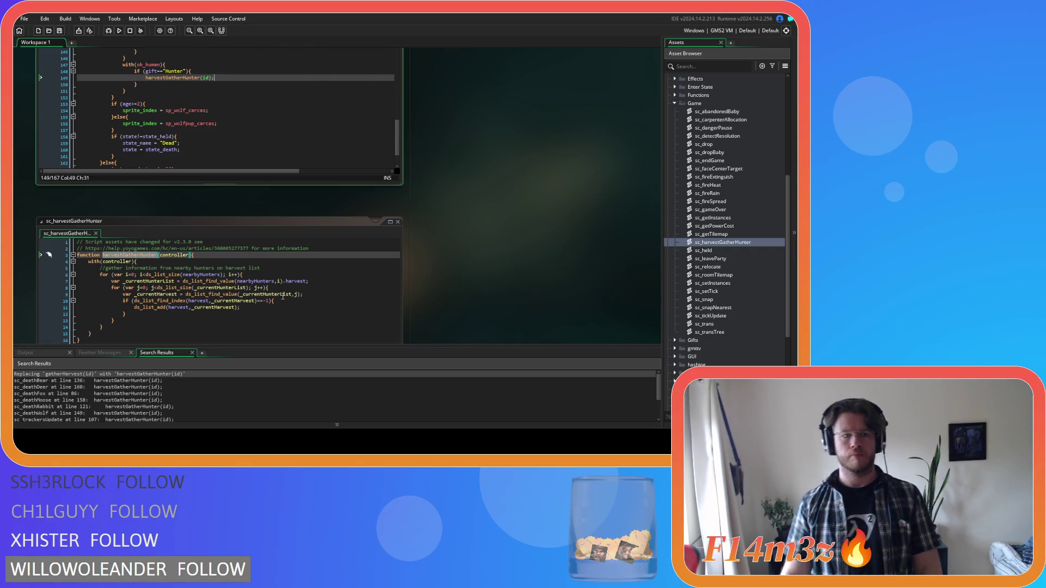
{"action": "scroll", "coordinate": [221, 407], "scroll_direction": "down", "scroll_amount": 2}
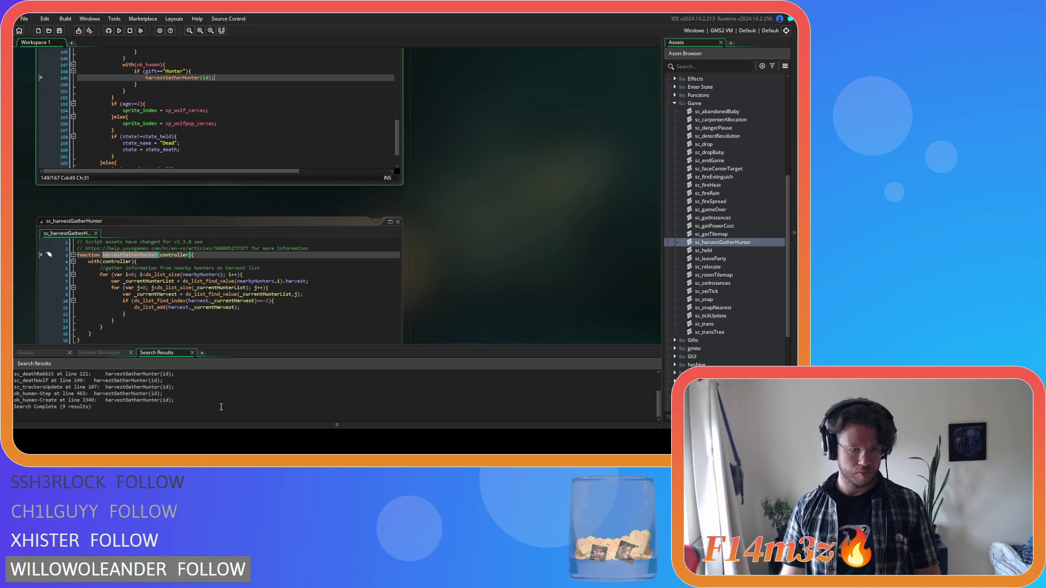
{"action": "scroll", "coordinate": [221, 407], "scroll_direction": "up", "scroll_amount": 1}
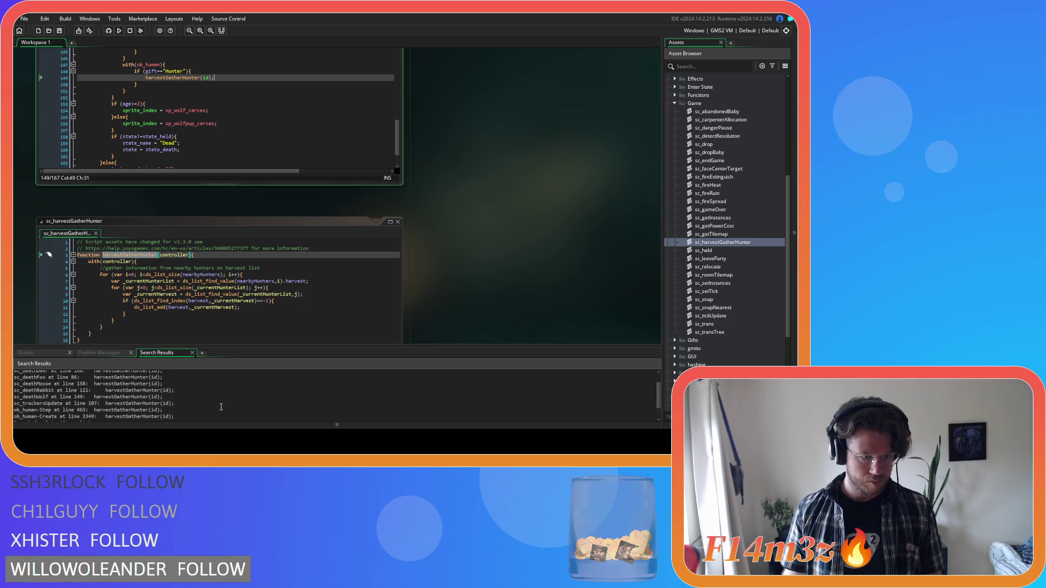
{"action": "scroll", "coordinate": [221, 407], "scroll_direction": "up", "scroll_amount": 1}
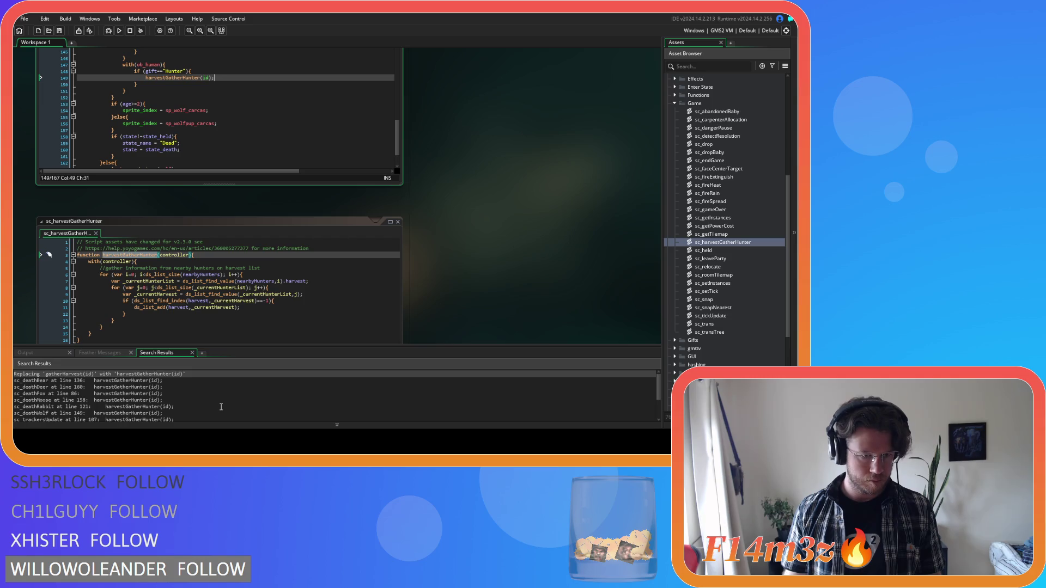
{"action": "scroll", "coordinate": [419, 124], "scroll_direction": "up", "scroll_amount": 1}
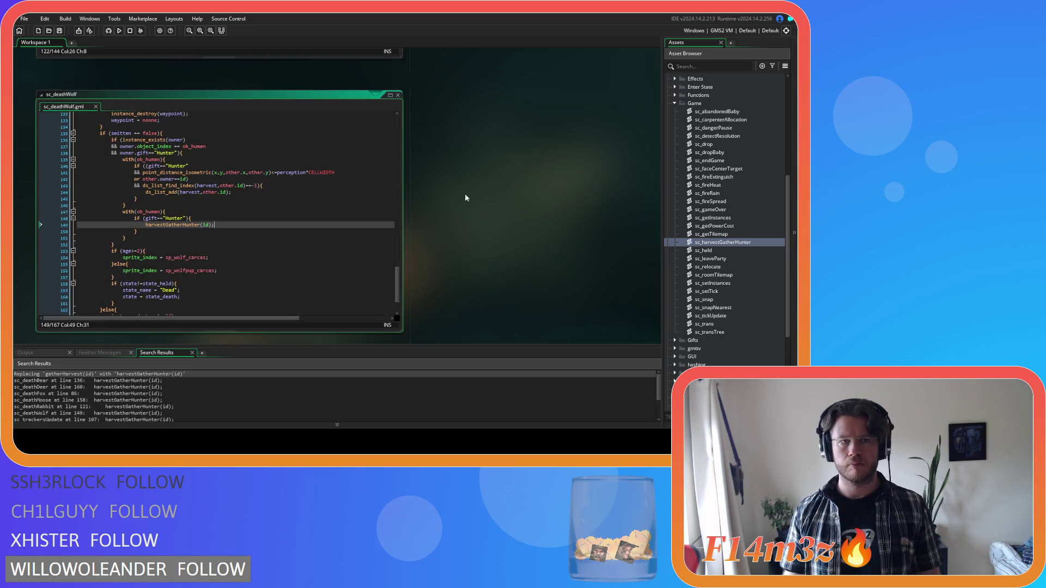
{"action": "scroll", "coordinate": [430, 282], "scroll_direction": "down", "scroll_amount": 3}
Duplicate sc_harvestGatherHunter and name the copy sc_harvestGatherGuard.
{"action": "left_click", "coordinate": [399, 150]}
{"action": "left_click", "coordinate": [399, 148]}
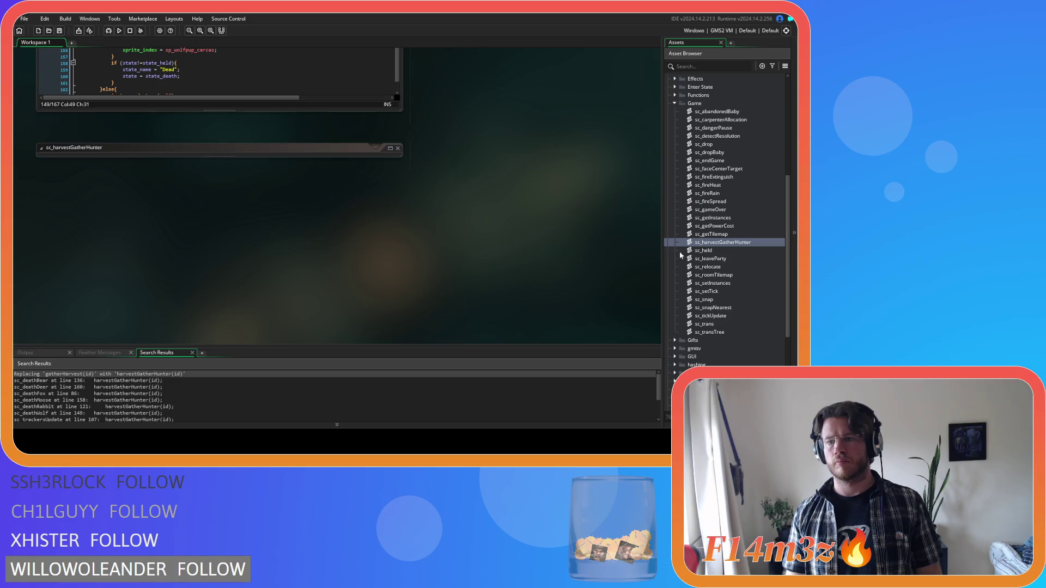
{"action": "key", "text": "ctrl+d"}
{"action": "key", "text": "Return"}
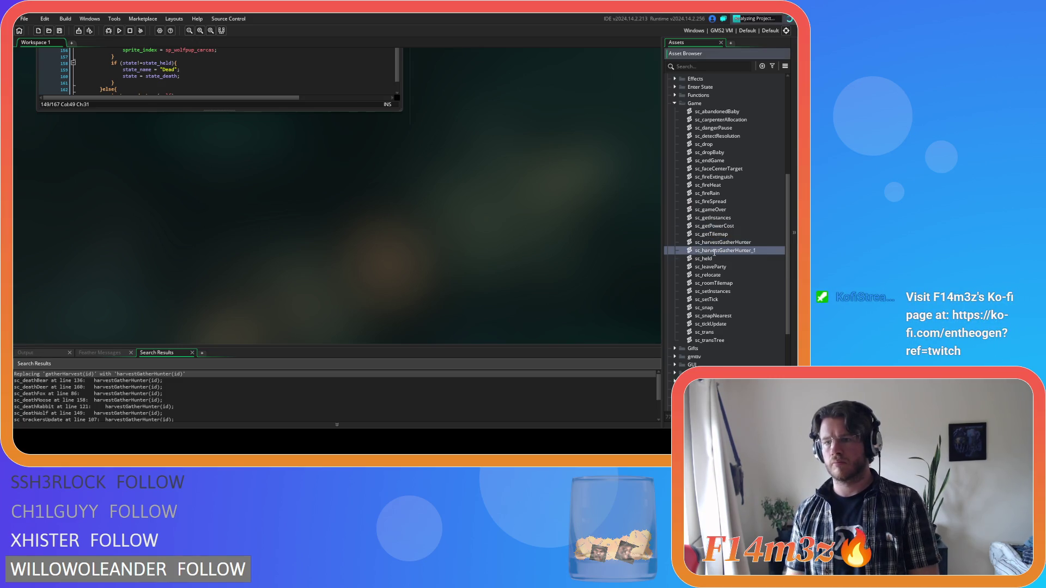
{"action": "key", "text": "BackSpace"}
{"action": "key", "text": "BackSpace"}
{"action": "key", "text": "BackSpace"}
{"action": "type", "text": "Guard"}
{"action": "key", "text": "Return"}
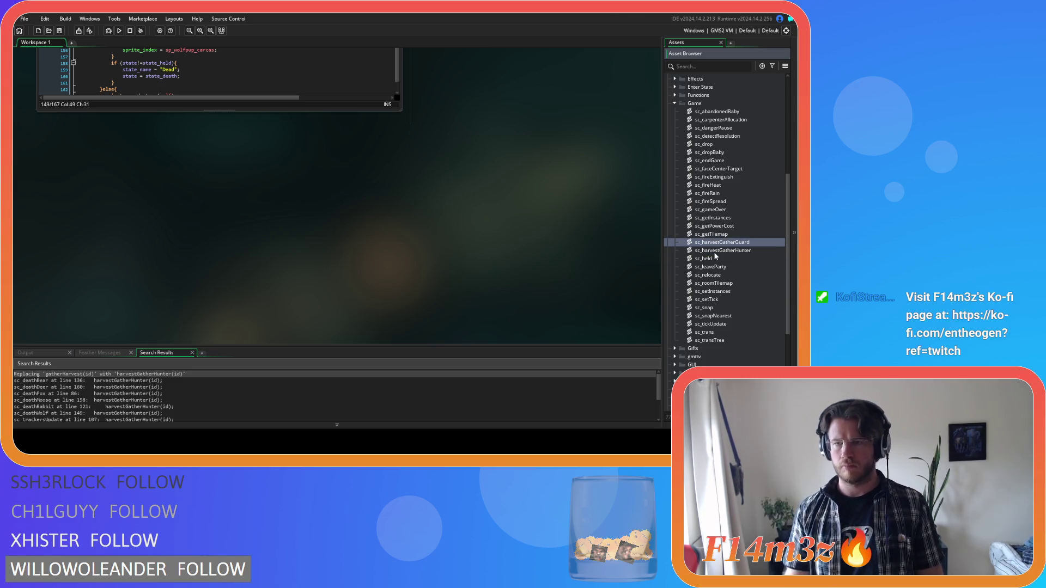
Rename the function to harvestGatherGuard and nearbyHunters to nearbyGuards on lines 6–7, then save.
{"action": "double_click", "coordinate": [747, 242]}
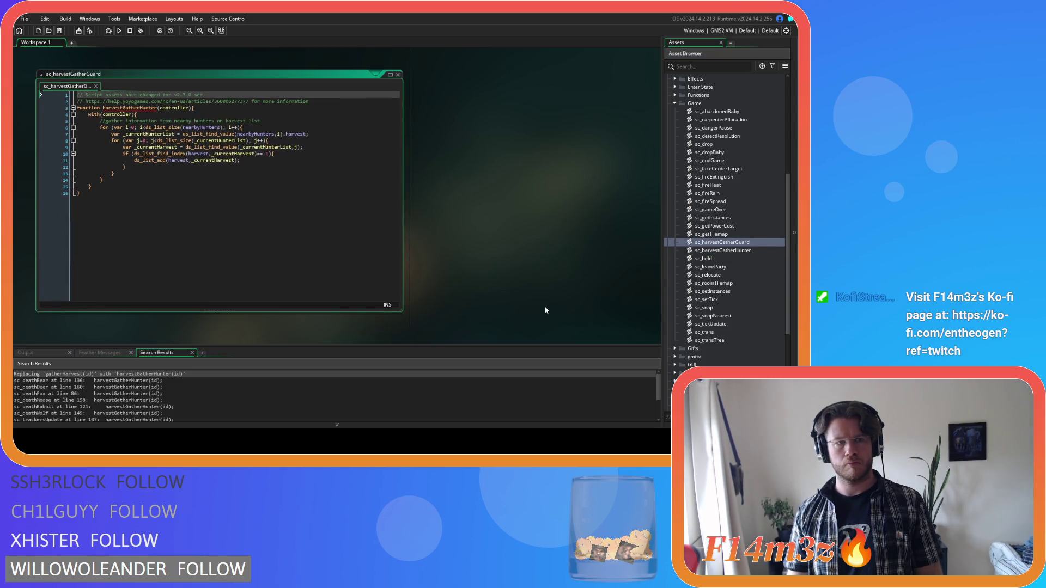
{"action": "left_click_drag", "start_coordinate": [141, 108], "coordinate": [158, 113]}
{"action": "type", "text": "G"}
{"action": "left_click", "coordinate": [169, 161]}
{"action": "left_click_drag", "start_coordinate": [200, 127], "coordinate": [218, 129]}
{"action": "type", "text": "Guards"}
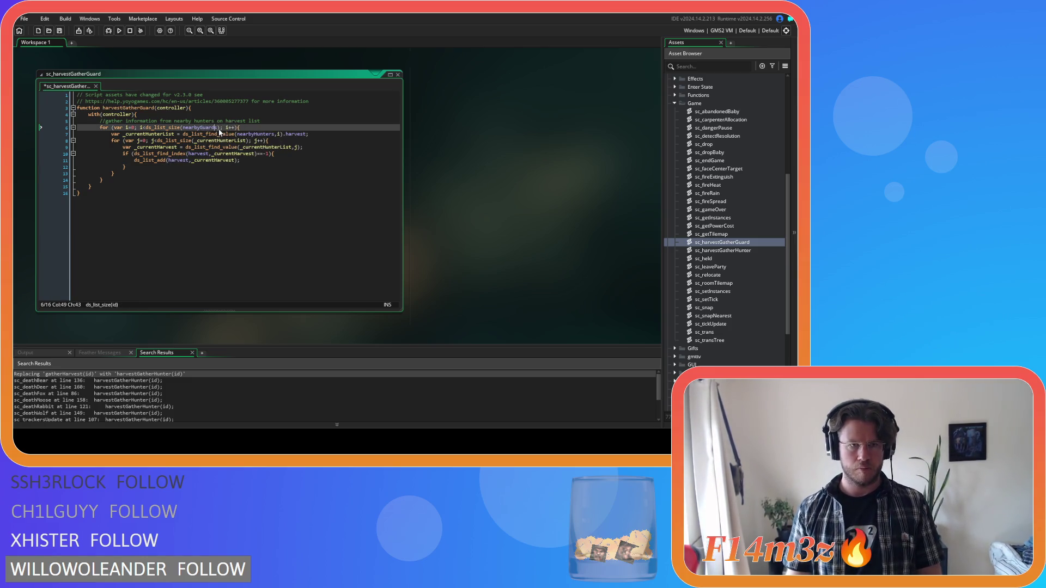
{"action": "key", "text": "ctrl+c"}
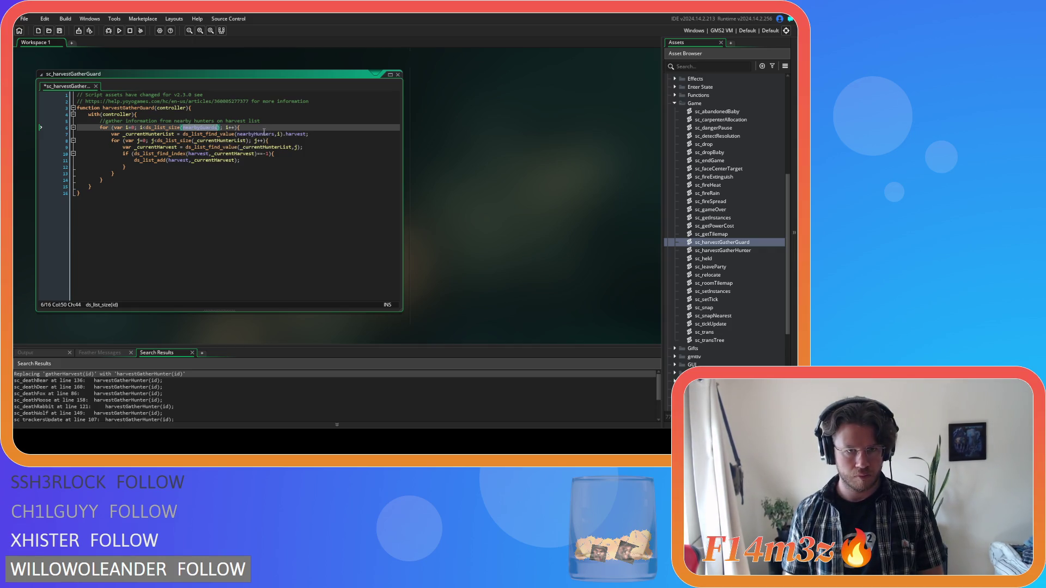
{"action": "double_click", "coordinate": [262, 134]}
{"action": "key", "text": "ctrl+v"}
{"action": "left_click", "coordinate": [278, 169]}
{"action": "key", "text": "ctrl+s"}
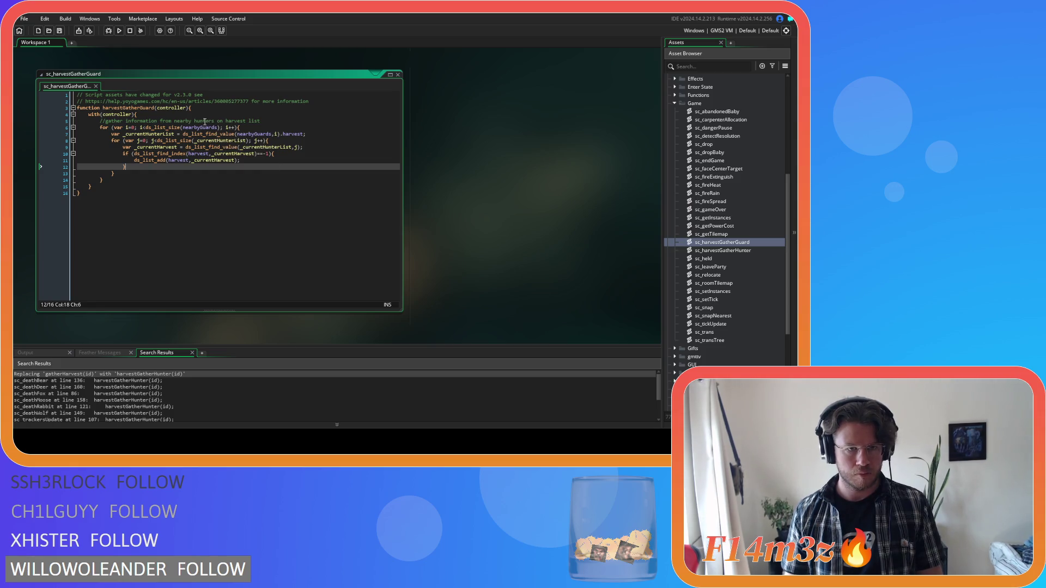
Change 'hunters' to 'guards' in the line 5 comment, save, and close sc_harvestGatherGuard.
{"action": "double_click", "coordinate": [199, 121]}
{"action": "type", "text": "guards"}
{"action": "left_click", "coordinate": [243, 153]}
{"action": "key", "text": "ctrl+s"}
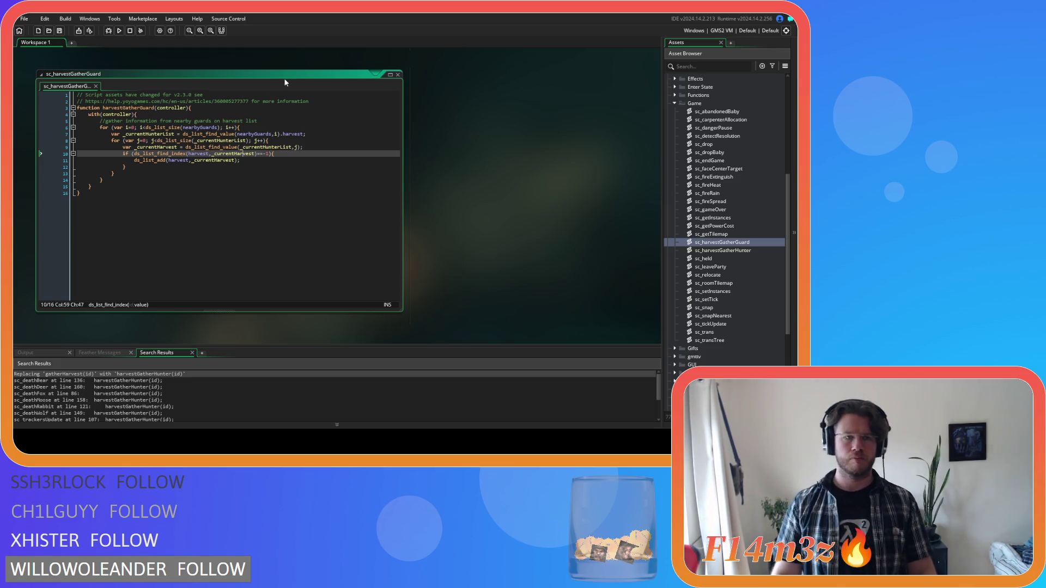
{"action": "left_click", "coordinate": [398, 74]}
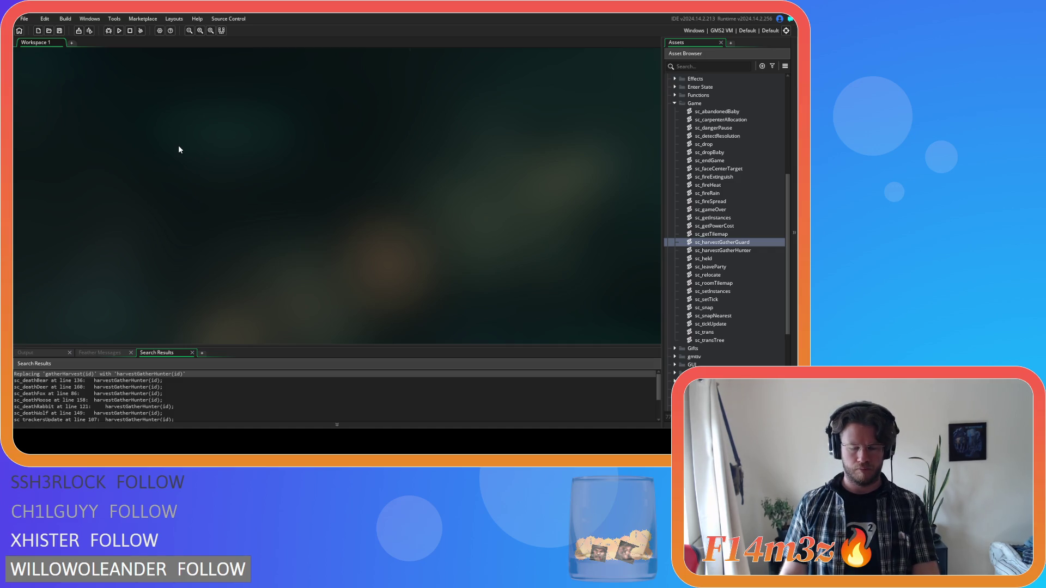
Build and run the project with F5 to reach the Entheogen title menu.
{"action": "key", "text": "F5"}
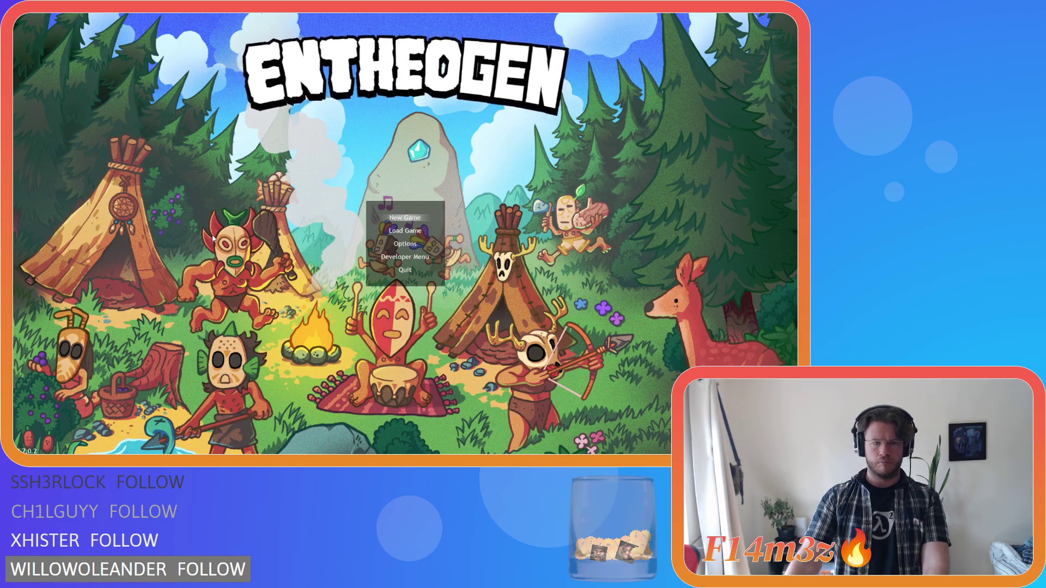
Start a new game and look around the village for a hunting villager.
{"action": "key", "text": "Return"}
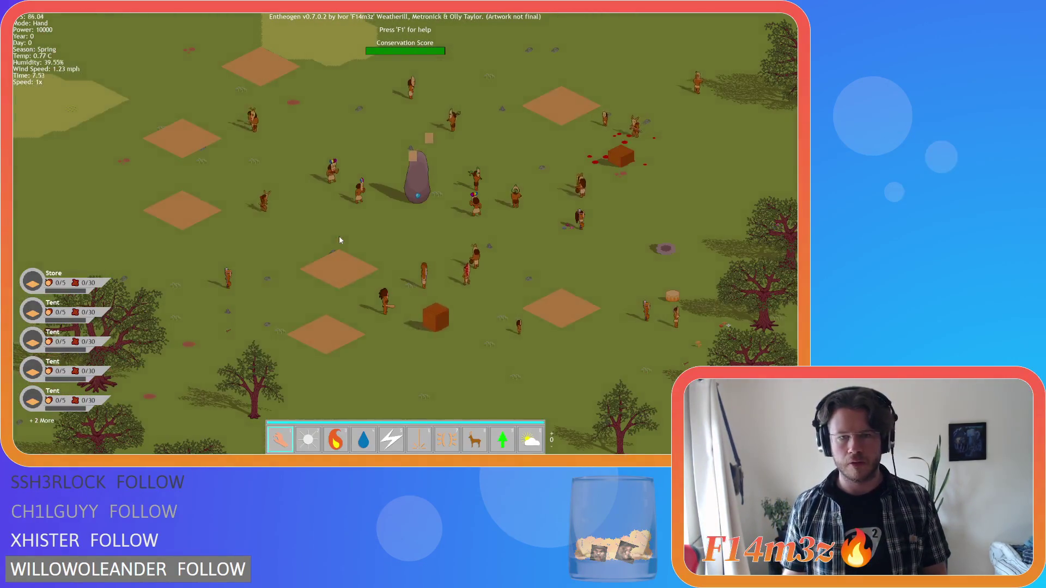
{"action": "key", "text": "Down"}
{"action": "key", "text": "Right"}
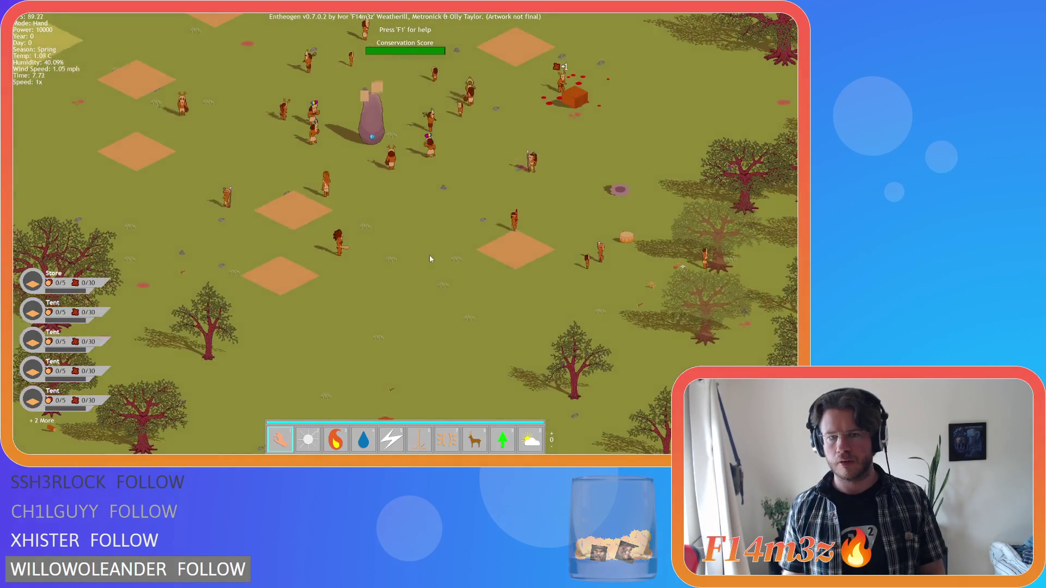
{"action": "scroll", "coordinate": [357, 239], "scroll_direction": "down", "scroll_amount": 3}
{"action": "scroll", "coordinate": [358, 239], "scroll_direction": "down", "scroll_amount": 5}
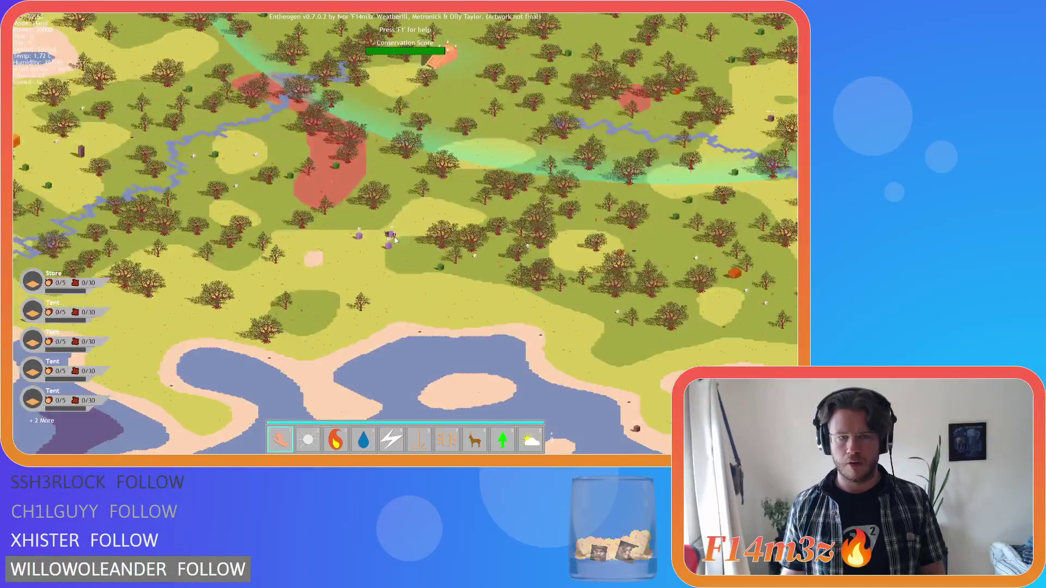
{"action": "scroll", "coordinate": [395, 239], "scroll_direction": "up", "scroll_amount": 8}
Cast Divine Protection (power 7) on the hunting villager and follow them.
{"action": "key", "text": "7"}
{"action": "left_click", "coordinate": [417, 286]}
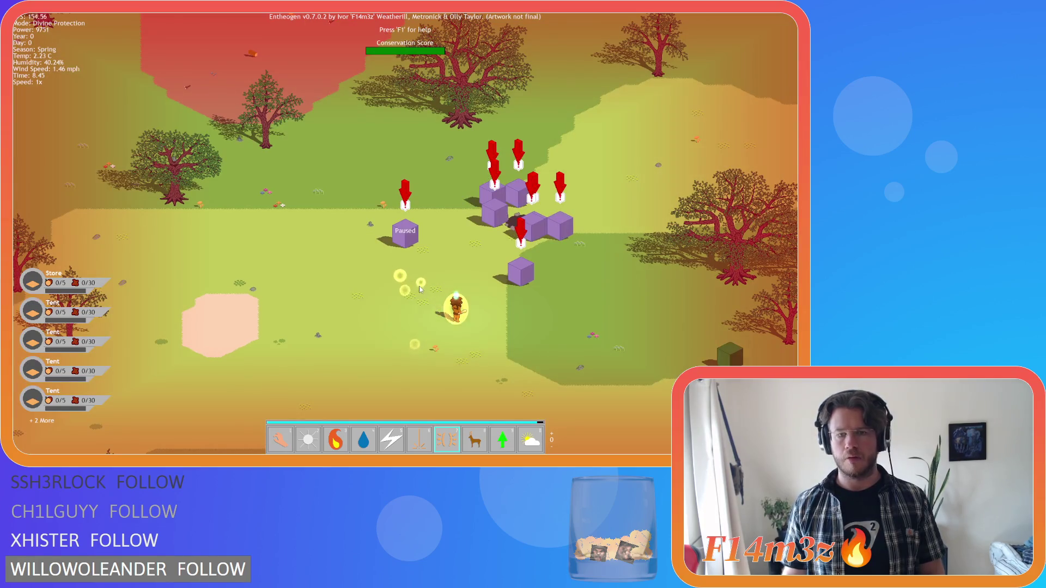
{"action": "key", "text": "Down"}
{"action": "key", "text": "Right"}
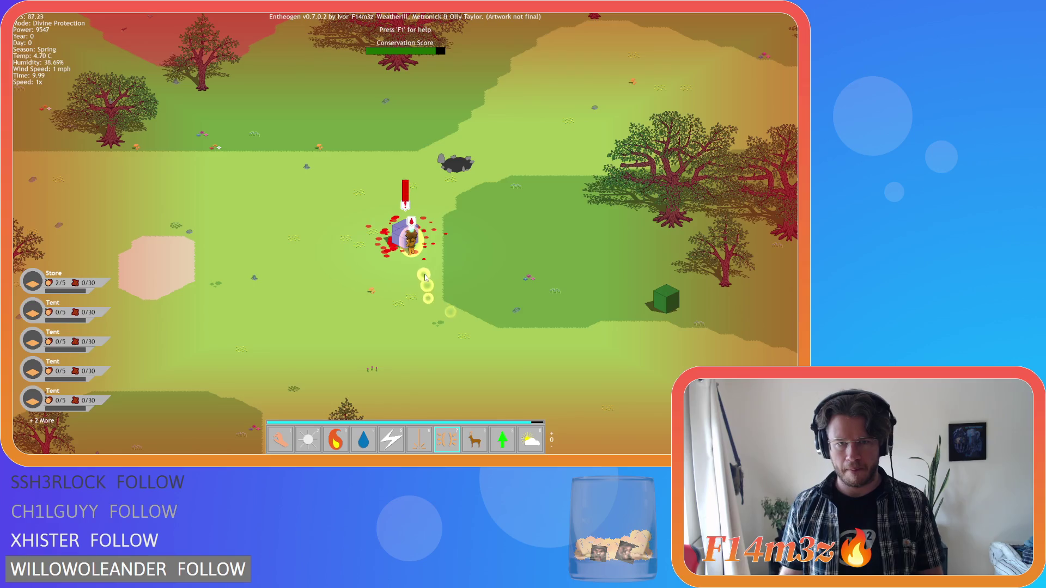
Switch back to Hand mode and watch the Store counter over the village.
{"action": "key", "text": "1"}
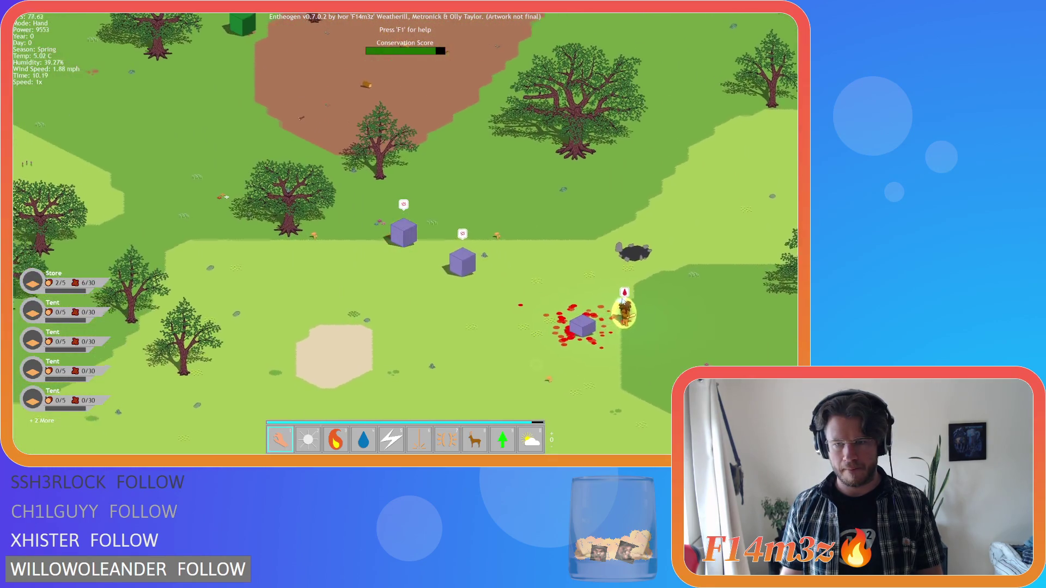
{"action": "scroll", "coordinate": [622, 306], "scroll_direction": "down", "scroll_amount": 10}
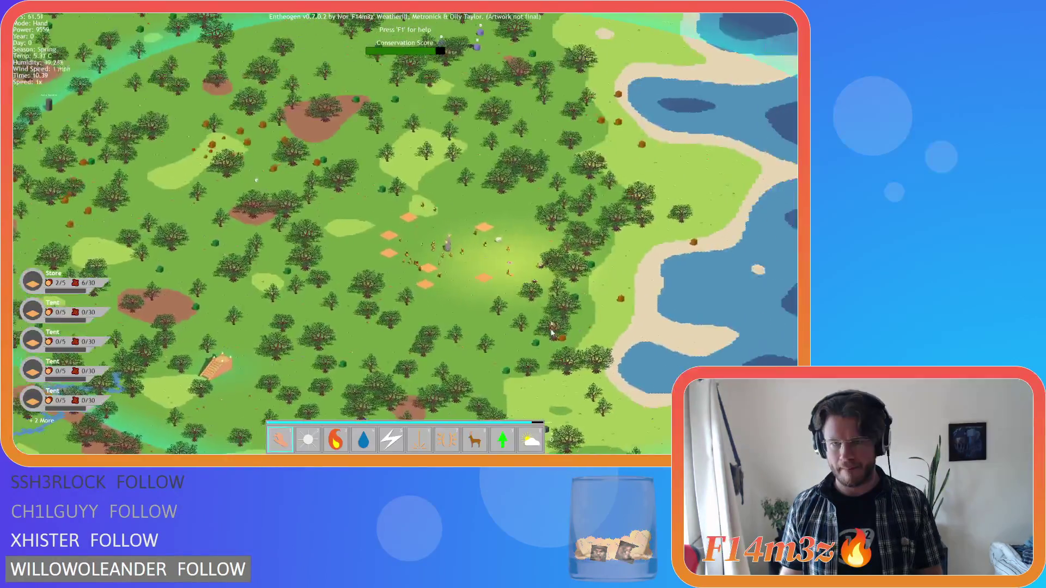
{"action": "scroll", "coordinate": [552, 332], "scroll_direction": "up", "scroll_amount": 10}
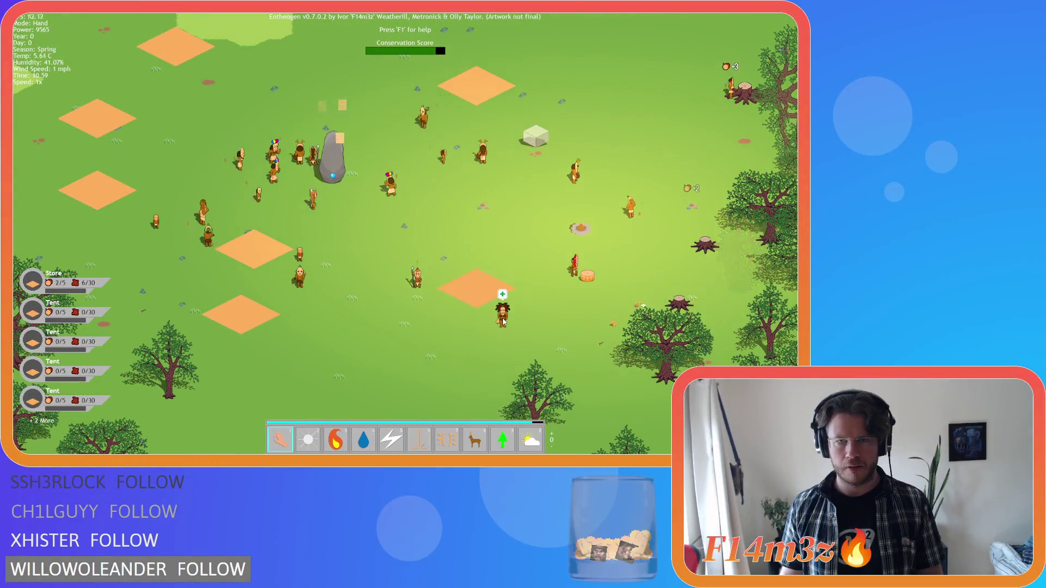
{"action": "scroll", "coordinate": [503, 321], "scroll_direction": "down", "scroll_amount": 5}
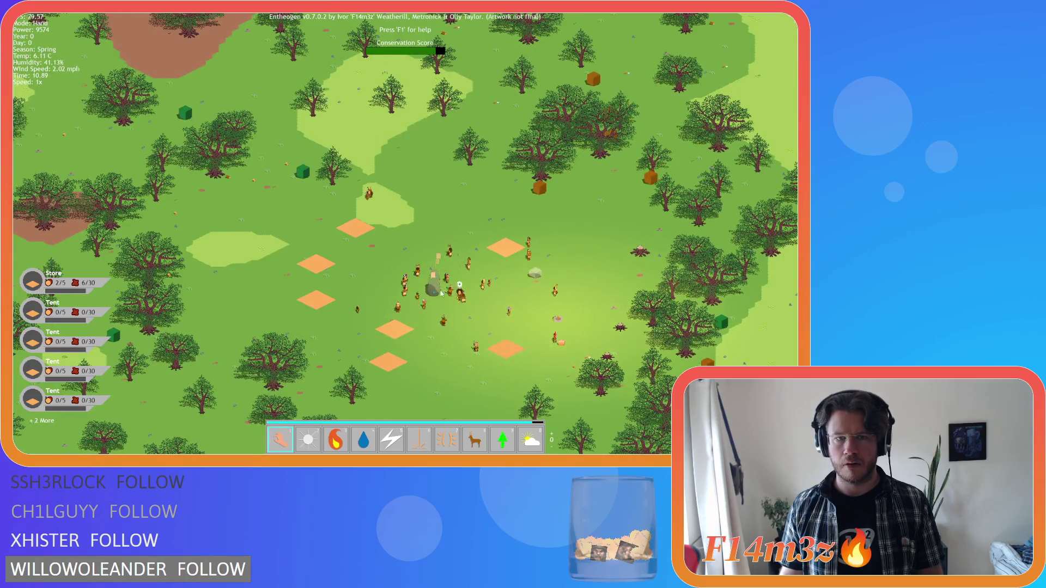
{"action": "scroll", "coordinate": [422, 228], "scroll_direction": "up", "scroll_amount": 5}
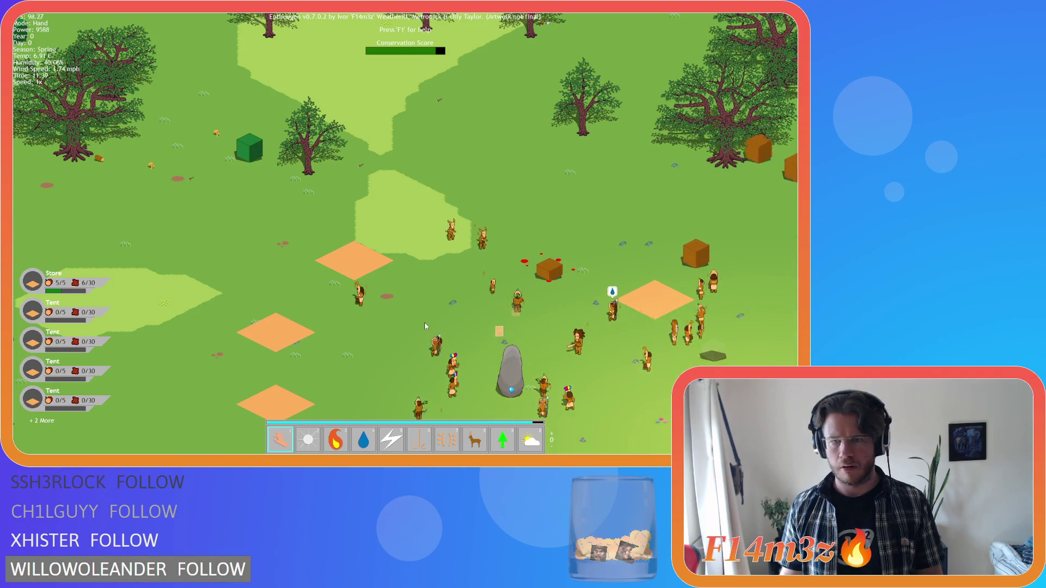
{"action": "key", "text": "s"}
{"action": "key", "text": "s"}
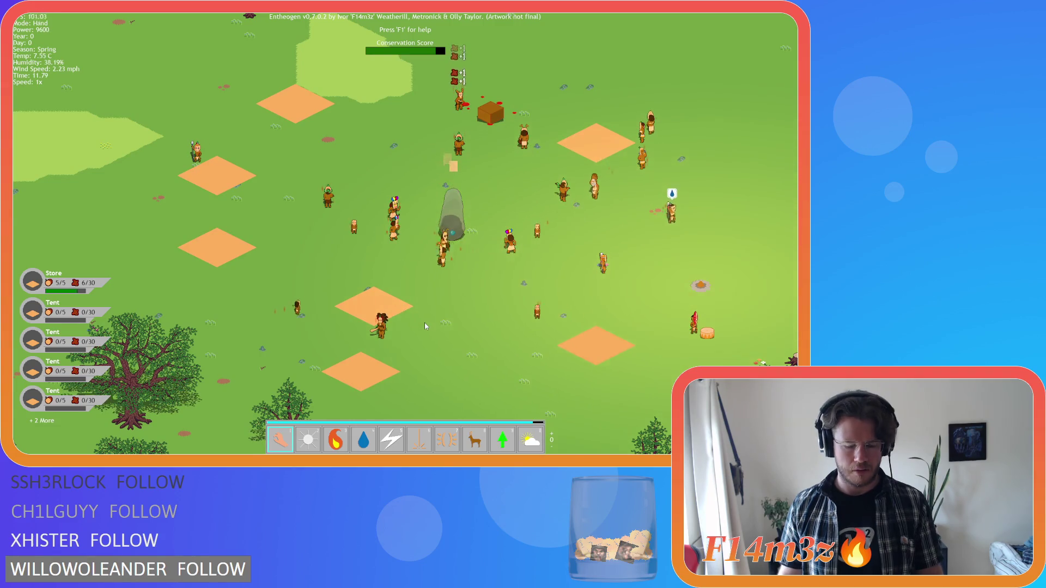
Quit to the title screen and close the game back to GameMaker.
{"action": "key", "text": "Escape"}
{"action": "key", "text": "Return"}
{"action": "key", "text": "Escape"}
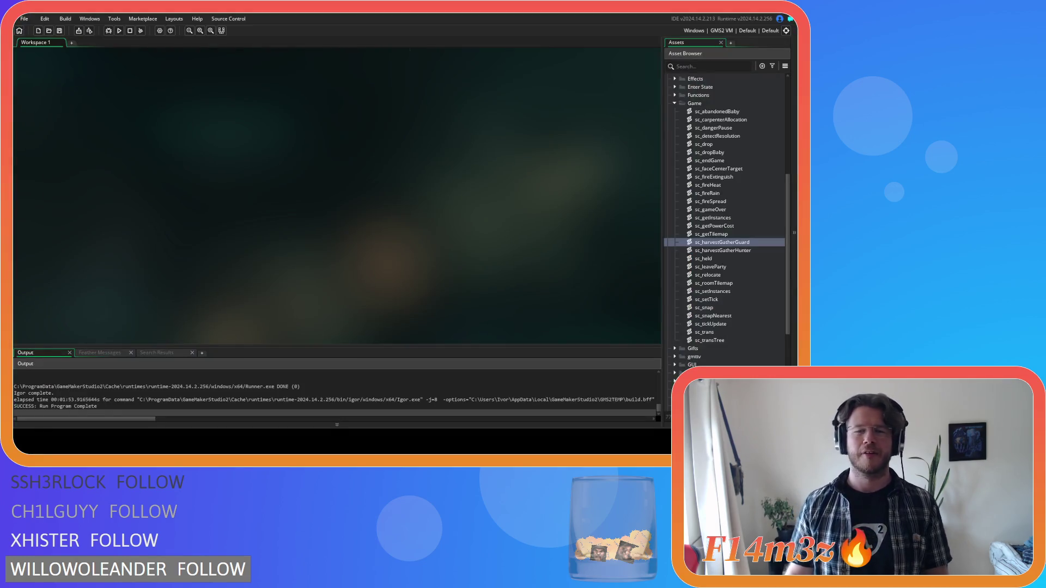
Open ob_human's Step event code via Objects > Animal > Human.
{"action": "scroll", "coordinate": [750, 168], "scroll_direction": "up", "scroll_amount": 10}
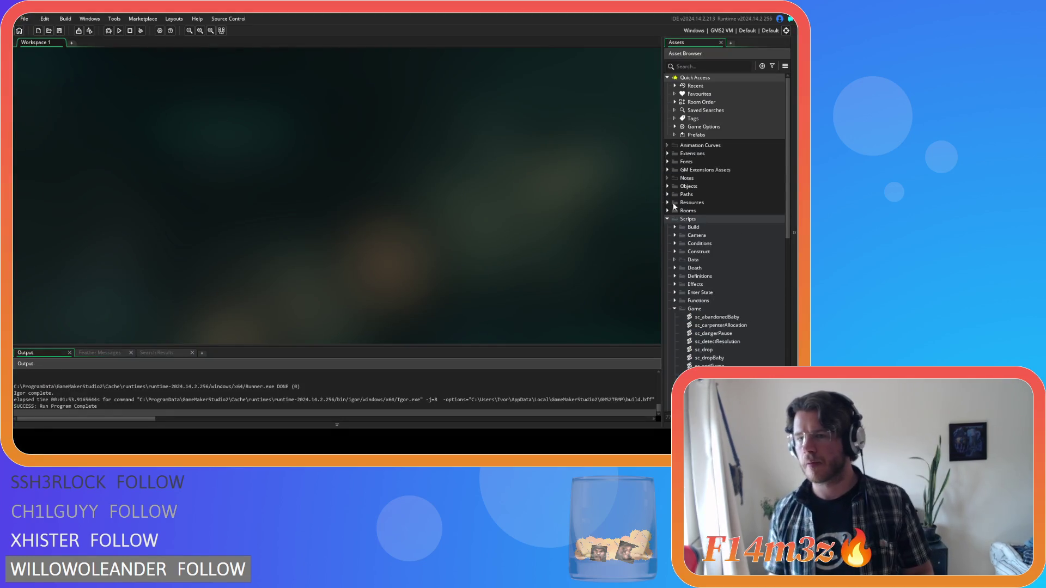
{"action": "left_click", "coordinate": [667, 186]}
{"action": "left_click", "coordinate": [674, 195]}
{"action": "left_click", "coordinate": [681, 202]}
{"action": "left_click", "coordinate": [697, 211]}
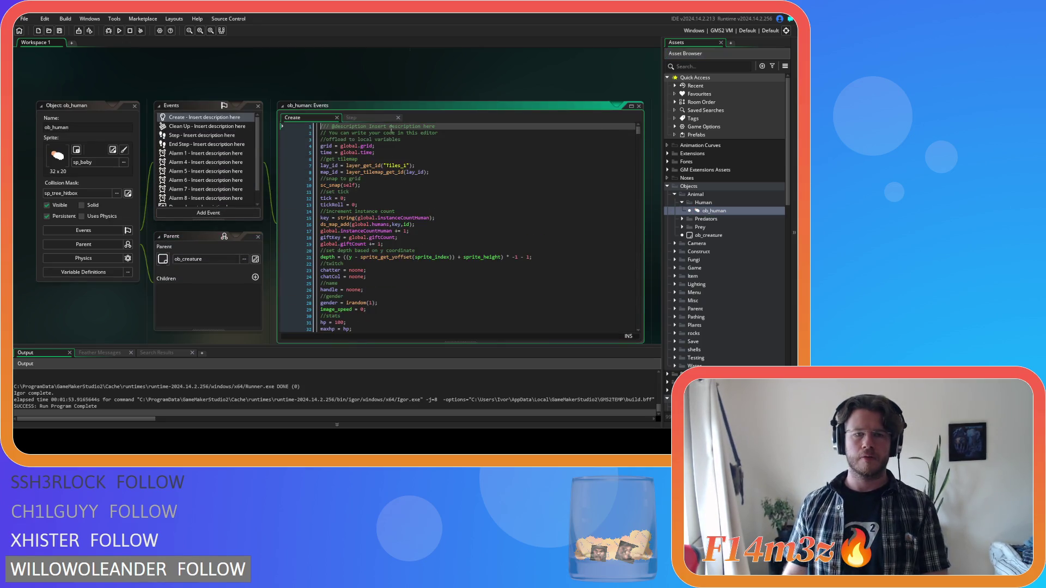
{"action": "left_click", "coordinate": [365, 120]}
Search the Step code for 'nearbyHun' to locate the nearby-list code.
{"action": "scroll", "coordinate": [464, 198], "scroll_direction": "down", "scroll_amount": 20}
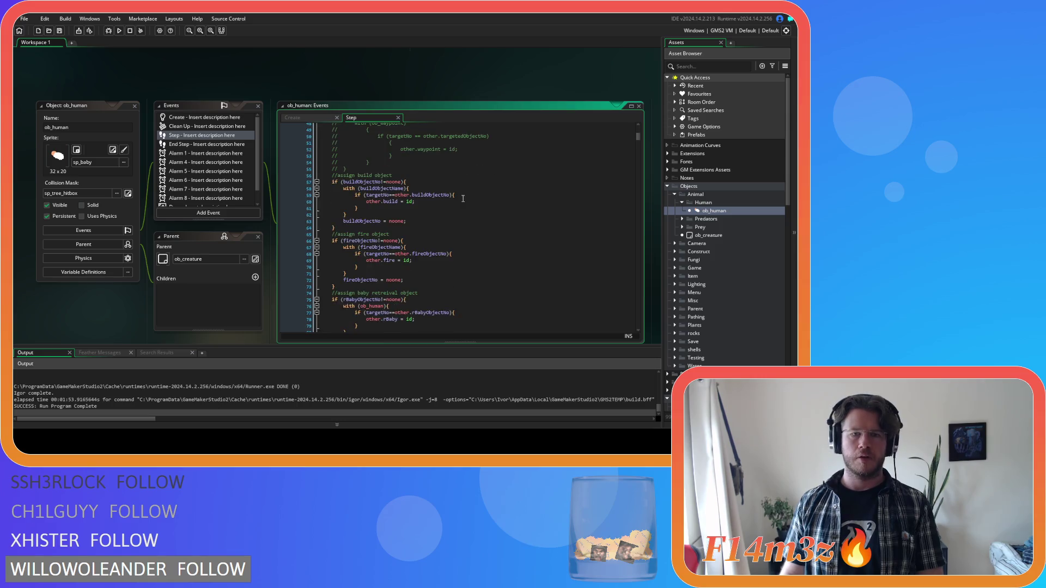
{"action": "scroll", "coordinate": [463, 199], "scroll_direction": "down", "scroll_amount": 3}
{"action": "left_click", "coordinate": [463, 198]}
{"action": "key", "text": "ctrl+f"}
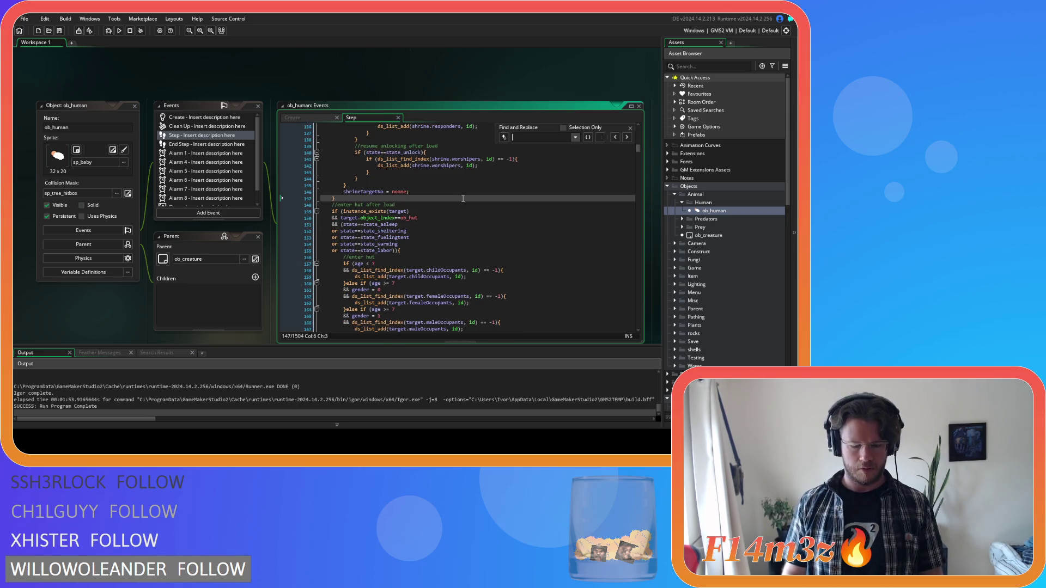
{"action": "type", "text": "nearbyHunter"}
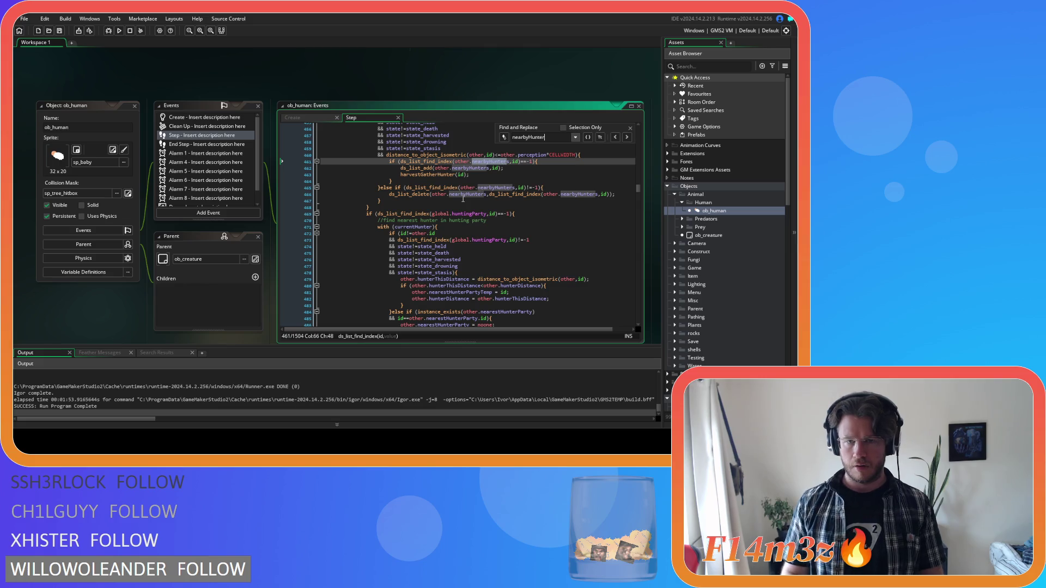
{"action": "left_click", "coordinate": [504, 175]}
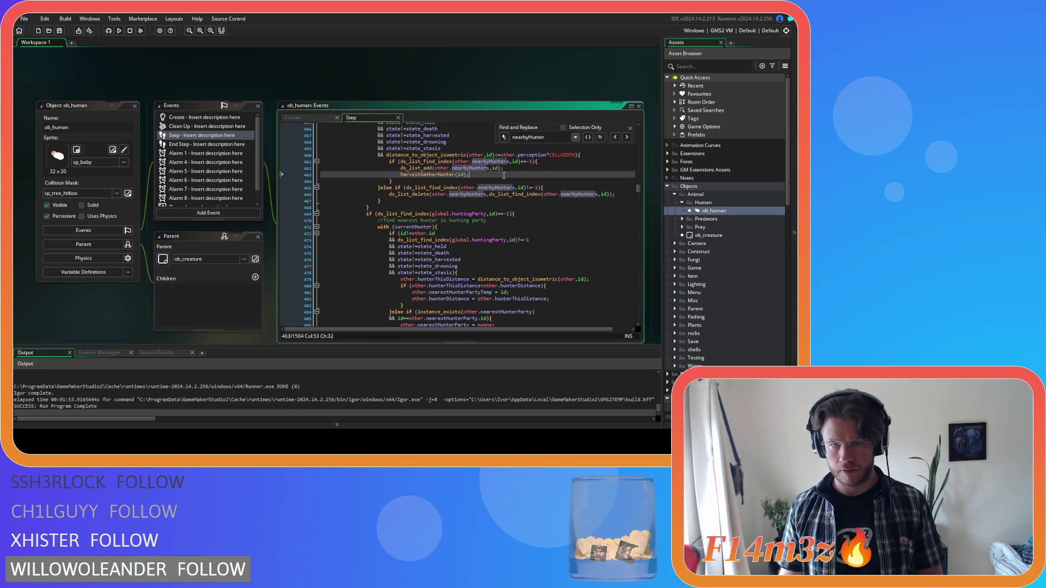
{"action": "left_click", "coordinate": [631, 129]}
{"action": "left_click", "coordinate": [582, 182]}
Add harvestGatherGuard(id); below ds_list_add(other.nearbyGuards, id); and copy the line.
{"action": "scroll", "coordinate": [582, 190], "scroll_direction": "down", "scroll_amount": 4}
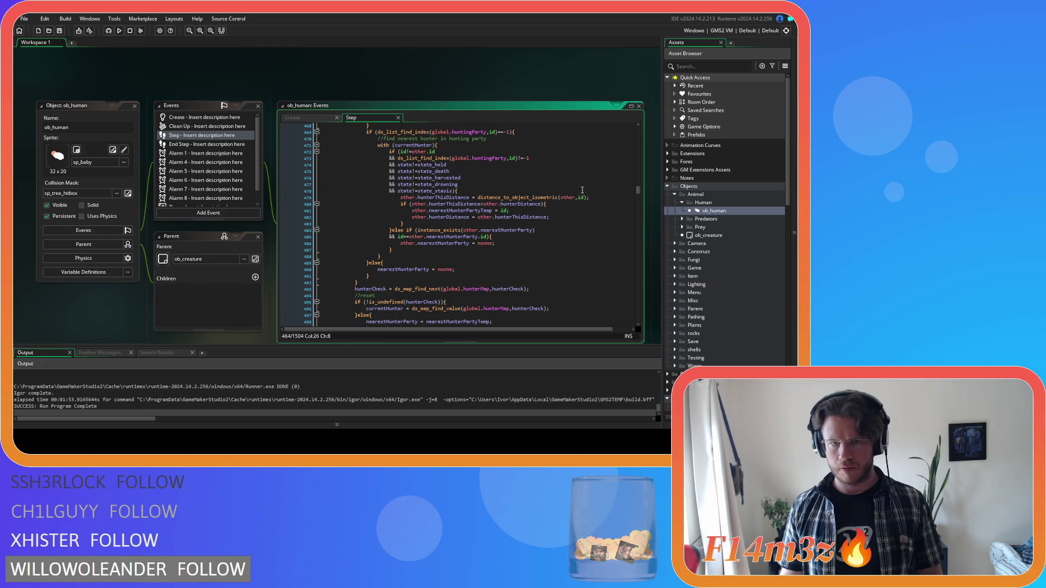
{"action": "scroll", "coordinate": [582, 190], "scroll_direction": "down", "scroll_amount": 7}
{"action": "scroll", "coordinate": [582, 190], "scroll_direction": "down", "scroll_amount": 9}
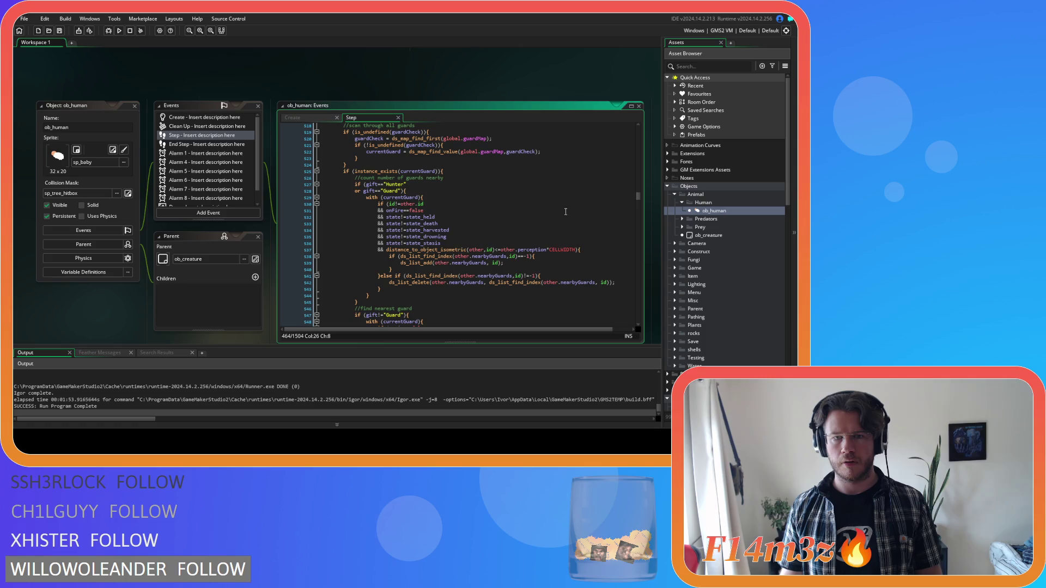
{"action": "left_click", "coordinate": [524, 263]}
{"action": "key", "text": "Return"}
{"action": "type", "text": "vestGath"}
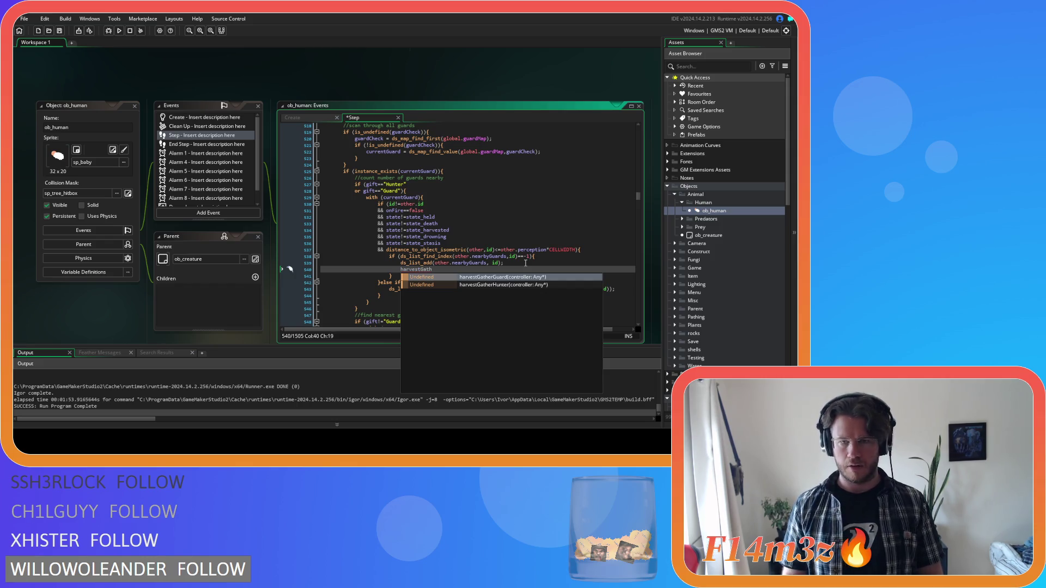
{"action": "key", "text": "Return"}
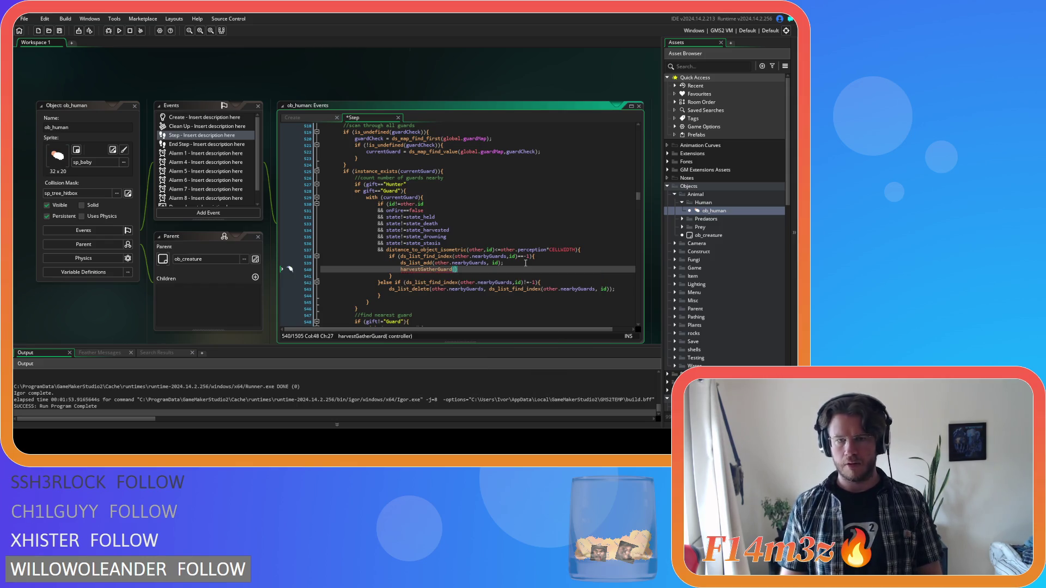
{"action": "type", "text": "id)"}
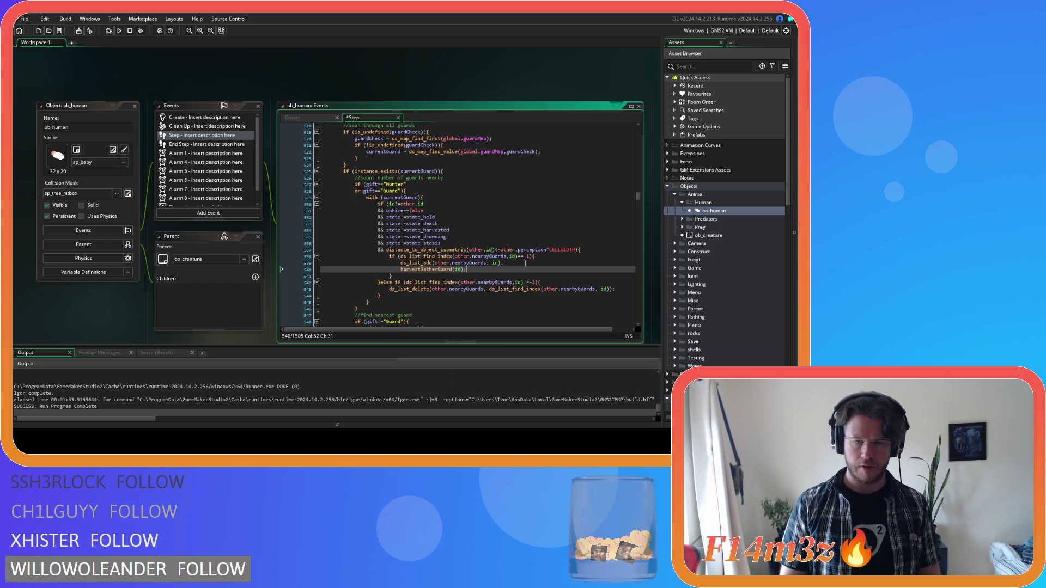
{"action": "left_click_drag", "start_coordinate": [466, 269], "coordinate": [401, 270]}
{"action": "key", "text": "ctrl+c"}
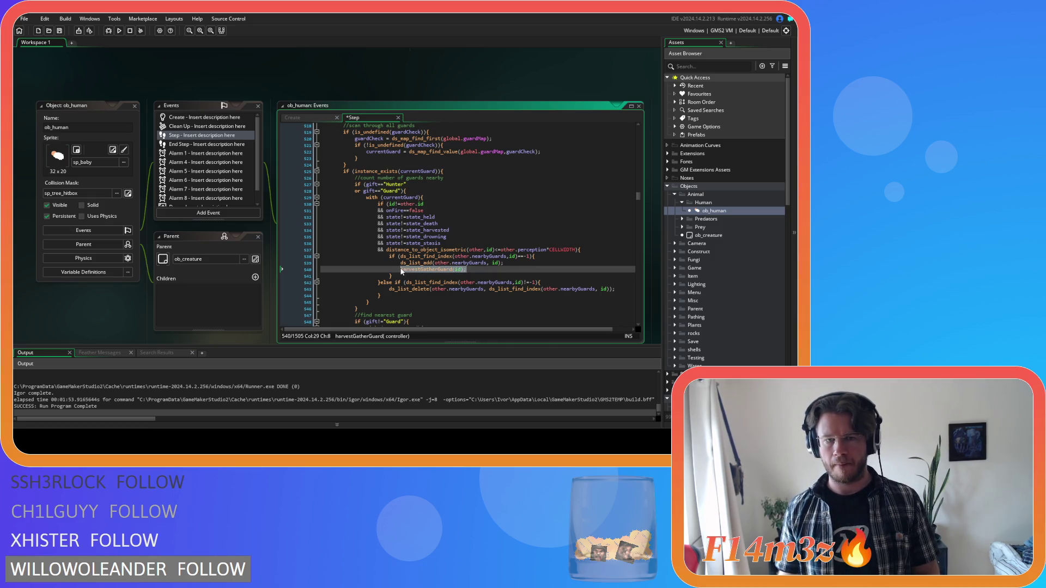
{"action": "left_click", "coordinate": [464, 239]}
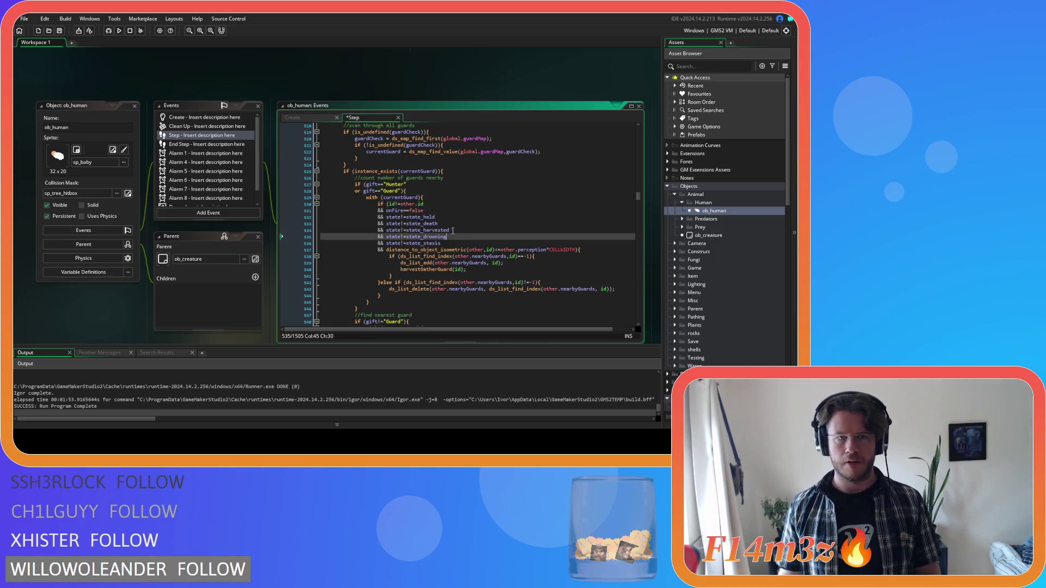
Switch to ob_human's Create event code and begin a text search.
{"action": "left_click", "coordinate": [294, 117]}
{"action": "left_click", "coordinate": [392, 198]}
{"action": "key", "text": "ctrl+f"}
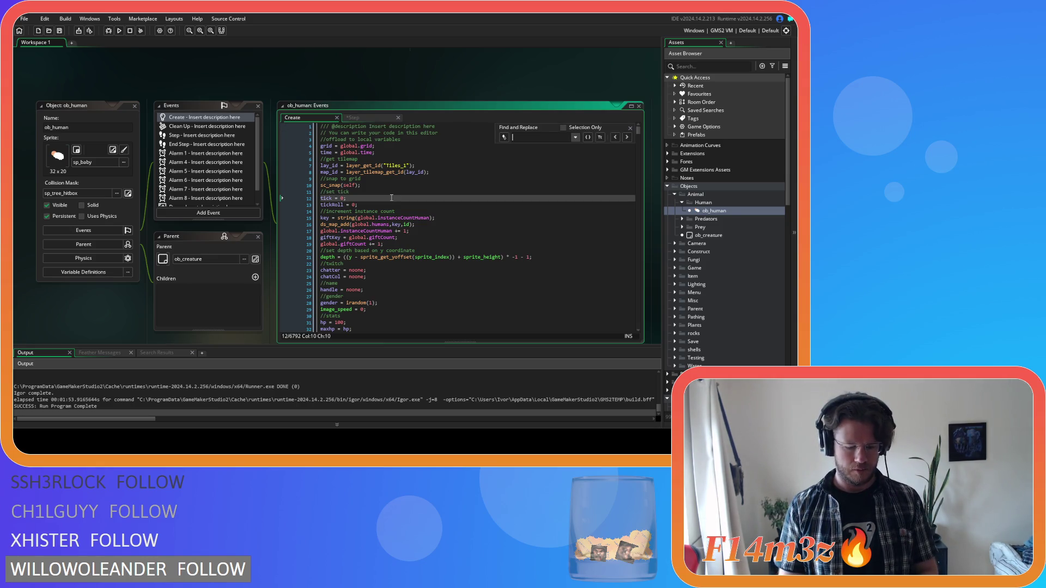
Find state_defend and paste harvestGatherGuard(id); after the nearbyGuards ds_list_add.
{"action": "type", "text": "state_defend"}
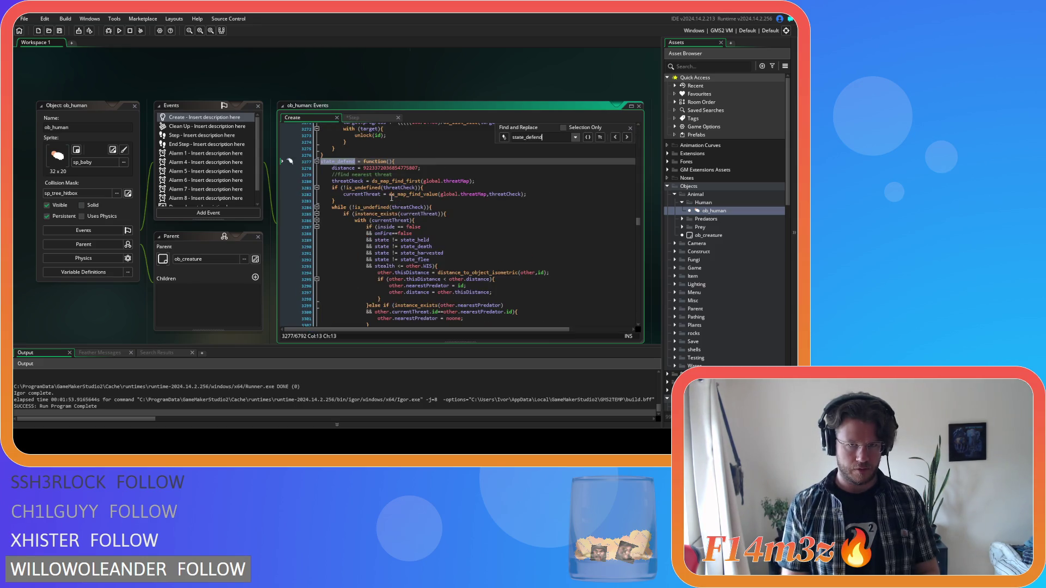
{"action": "scroll", "coordinate": [465, 257], "scroll_direction": "down", "scroll_amount": 3}
{"action": "scroll", "coordinate": [465, 256], "scroll_direction": "down", "scroll_amount": 5}
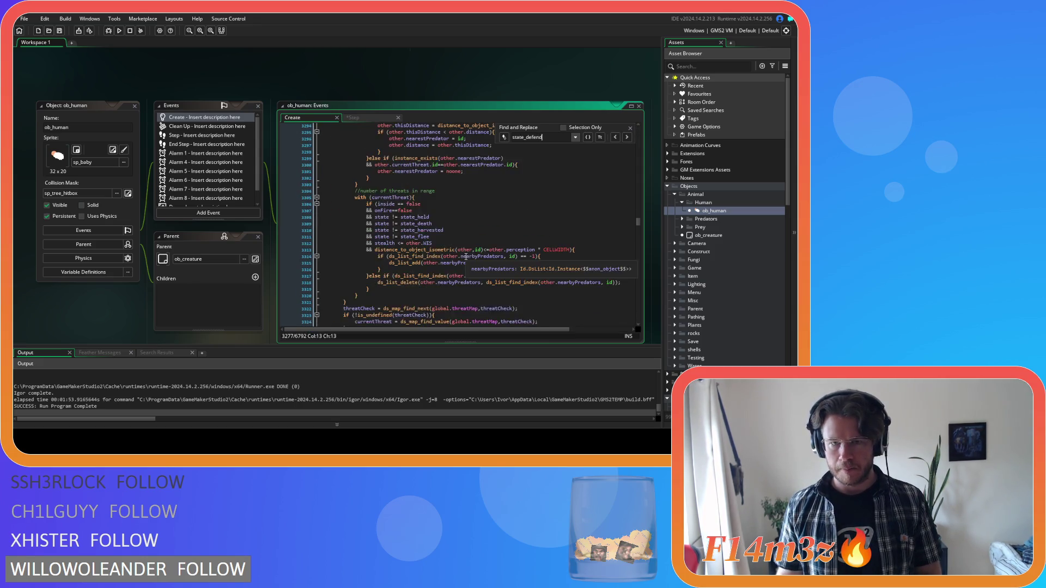
{"action": "scroll", "coordinate": [505, 251], "scroll_direction": "down", "scroll_amount": 5}
{"action": "scroll", "coordinate": [505, 251], "scroll_direction": "down", "scroll_amount": 5}
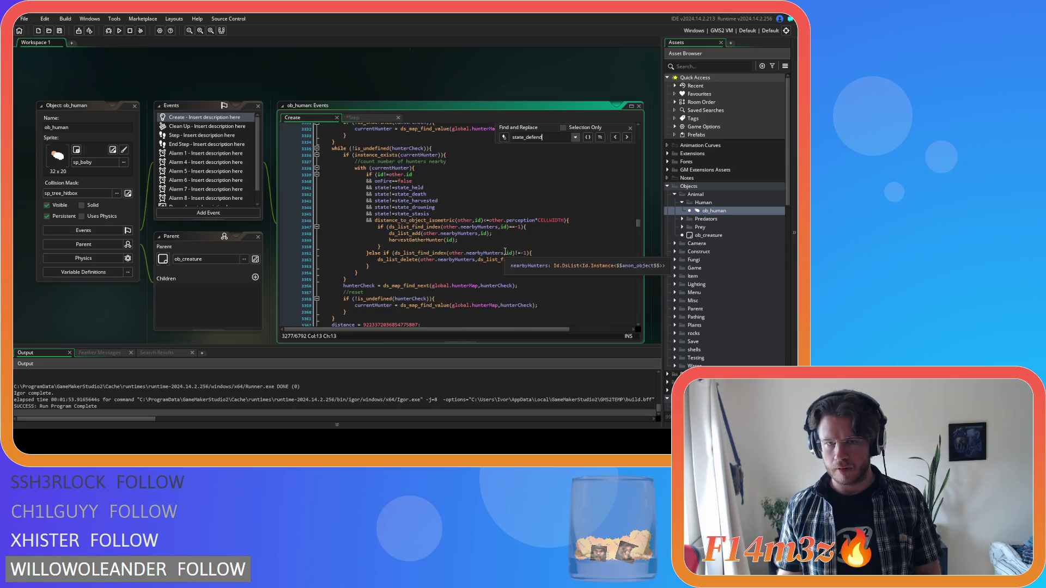
{"action": "left_click_drag", "start_coordinate": [424, 178], "coordinate": [428, 185]}
{"action": "scroll", "coordinate": [498, 223], "scroll_direction": "down", "scroll_amount": 1}
{"action": "scroll", "coordinate": [498, 224], "scroll_direction": "down", "scroll_amount": 5}
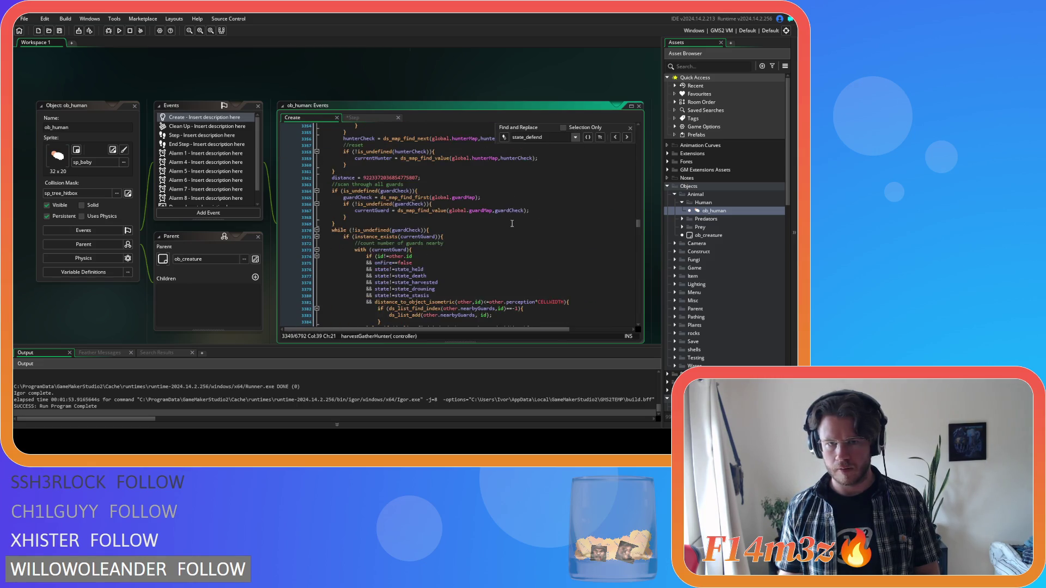
{"action": "left_click", "coordinate": [503, 218]}
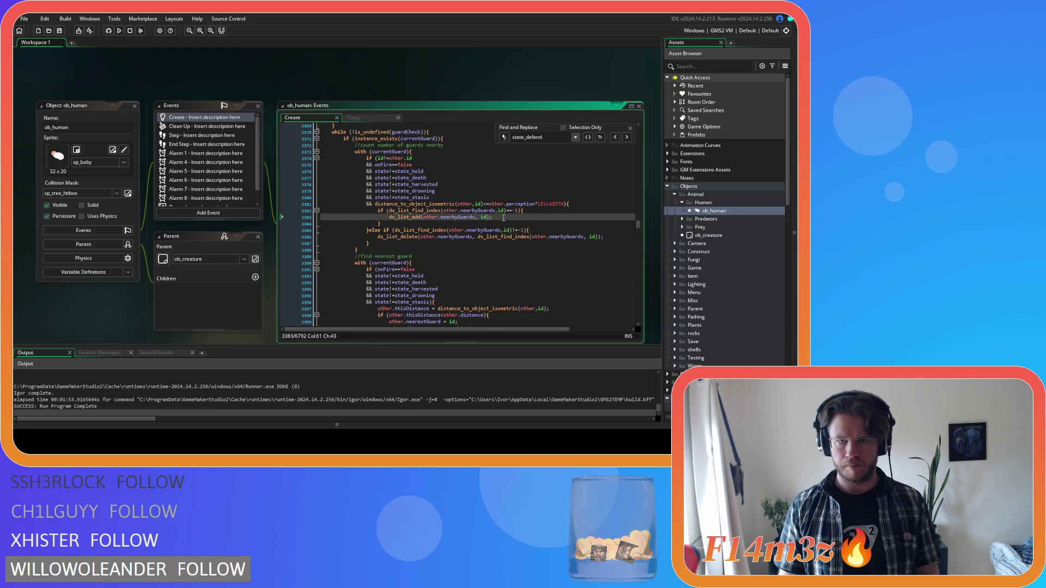
{"action": "key", "text": "Return"}
{"action": "key", "text": "ctrl+v"}
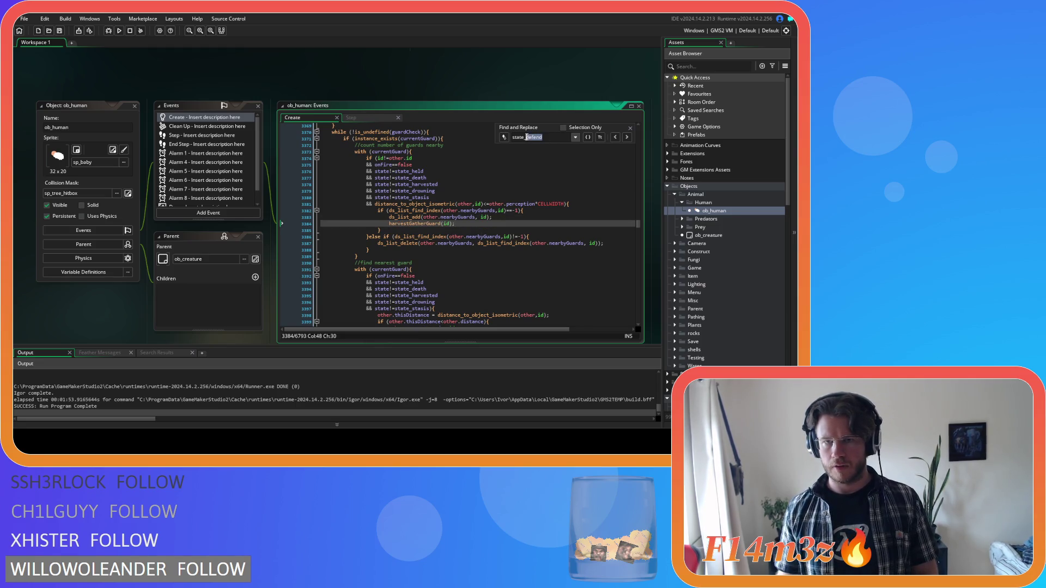
Search for state_stalk to check it, then close Find.
{"action": "type", "text": "stalk"}
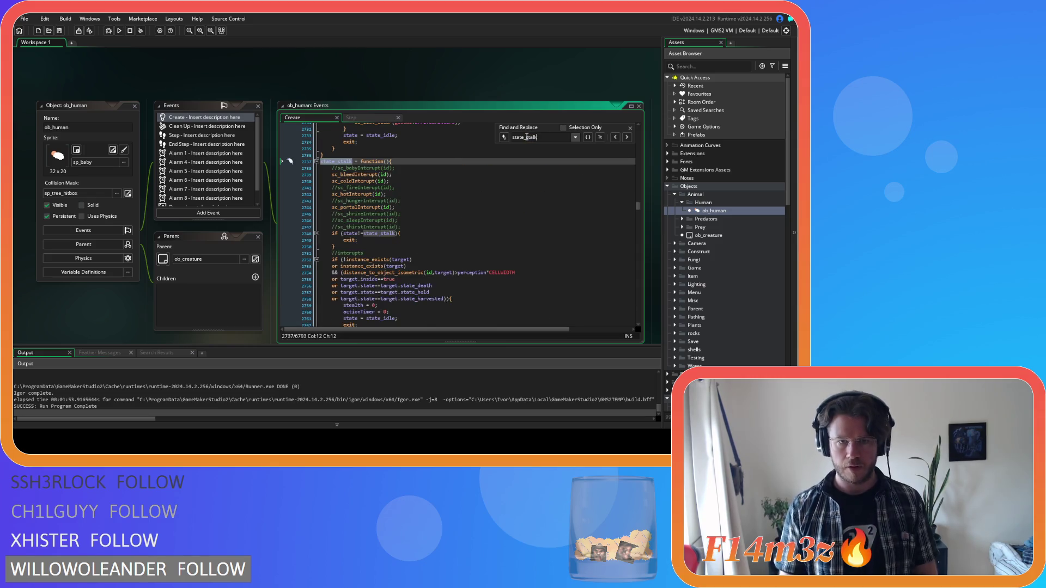
{"action": "scroll", "coordinate": [527, 206], "scroll_direction": "down", "scroll_amount": 9}
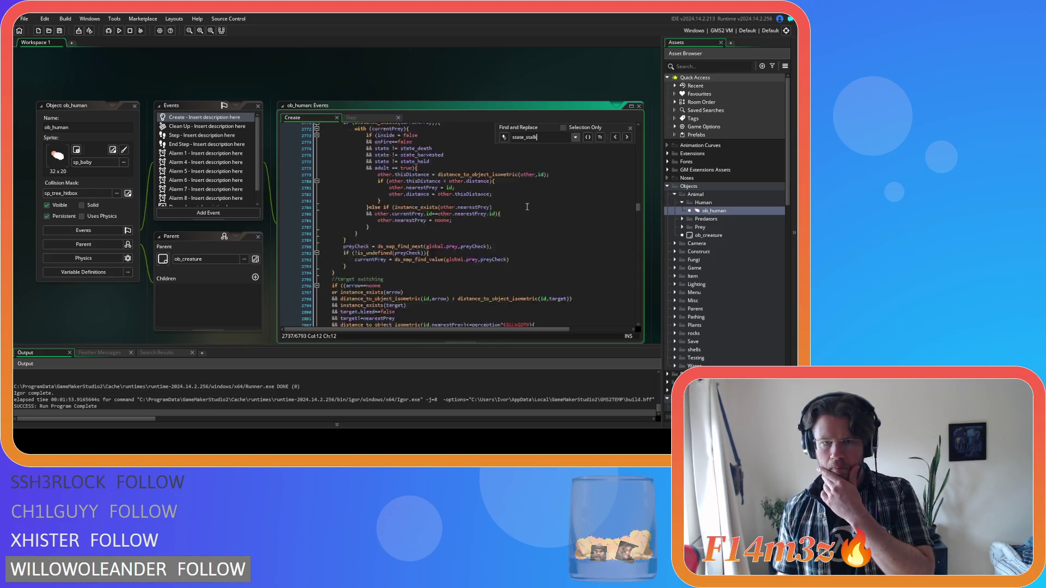
{"action": "scroll", "coordinate": [527, 207], "scroll_direction": "down", "scroll_amount": 12}
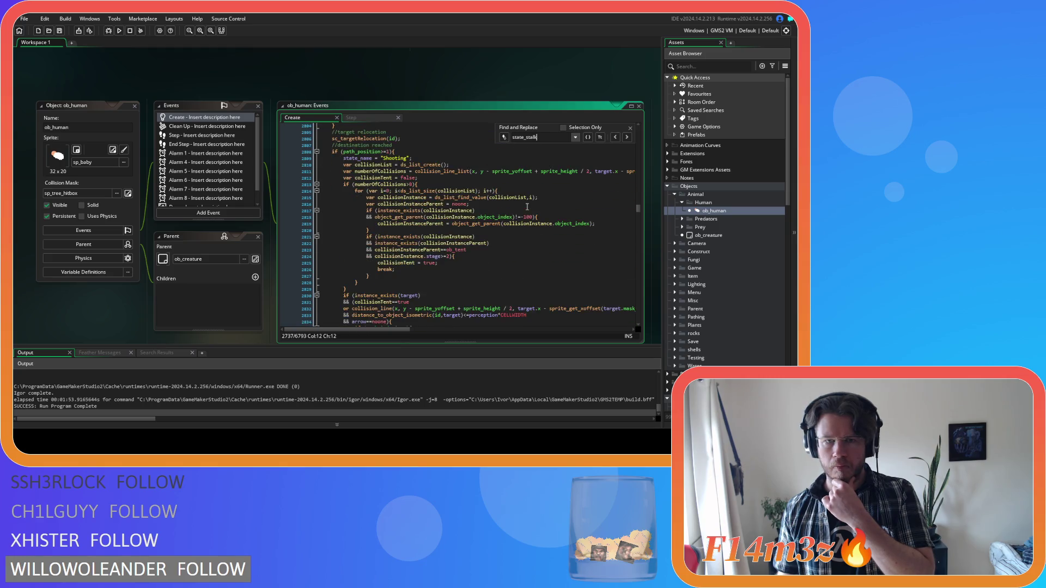
{"action": "scroll", "coordinate": [527, 206], "scroll_direction": "down", "scroll_amount": 20}
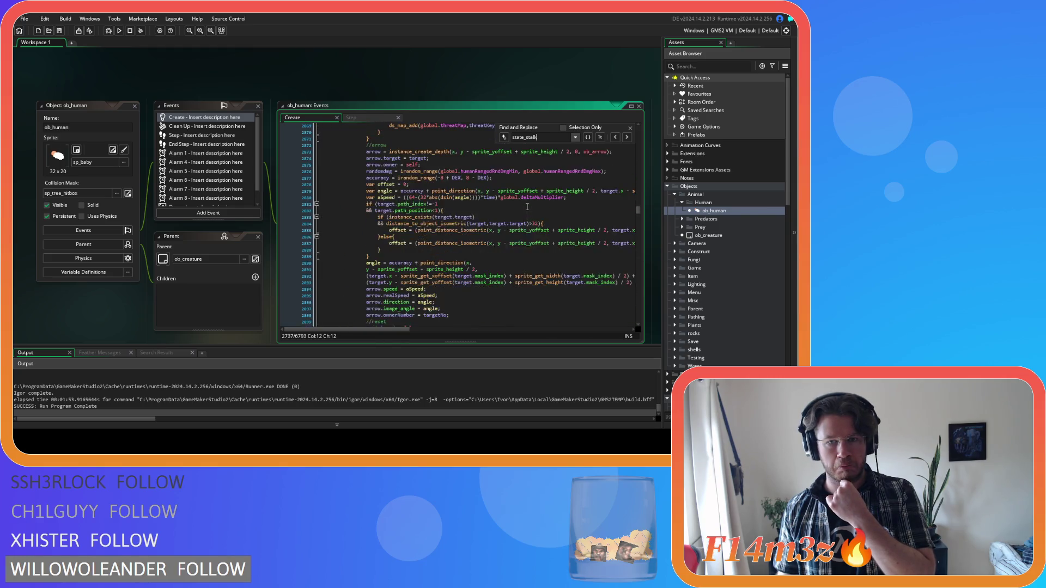
{"action": "key", "text": "Escape"}
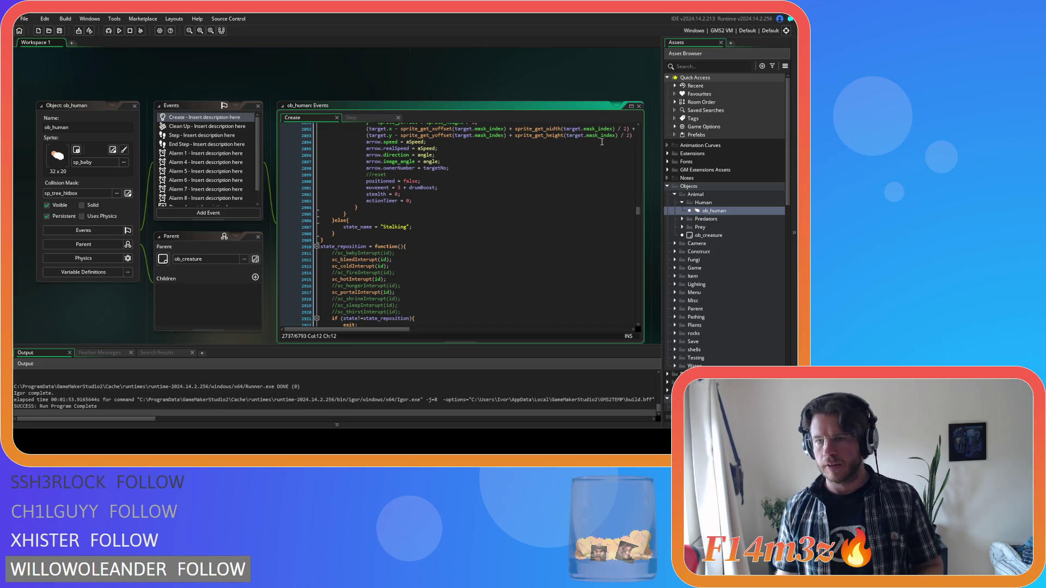
{"action": "left_click", "coordinate": [441, 187]}
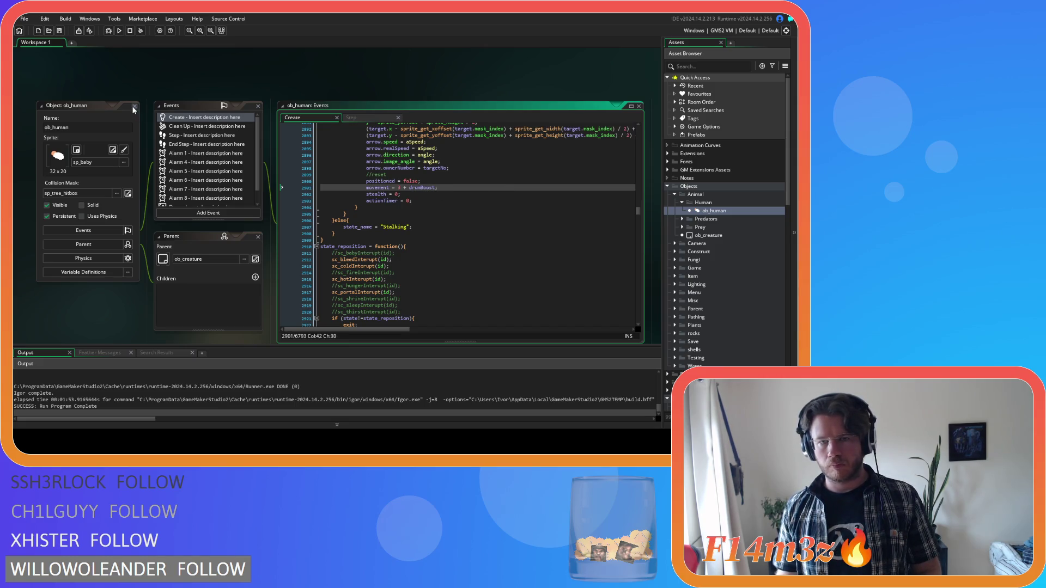
Close the ob_human editor and open sc_trackersUpdate from Scripts > Trackers.
{"action": "left_click", "coordinate": [134, 107]}
{"action": "scroll", "coordinate": [723, 304], "scroll_direction": "down", "scroll_amount": 4}
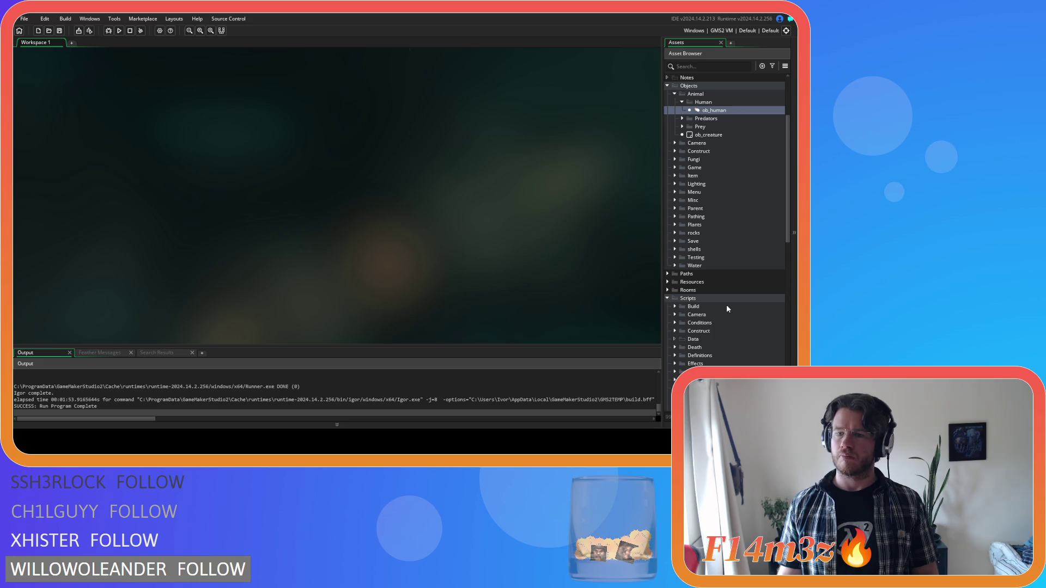
{"action": "scroll", "coordinate": [720, 262], "scroll_direction": "down", "scroll_amount": 10}
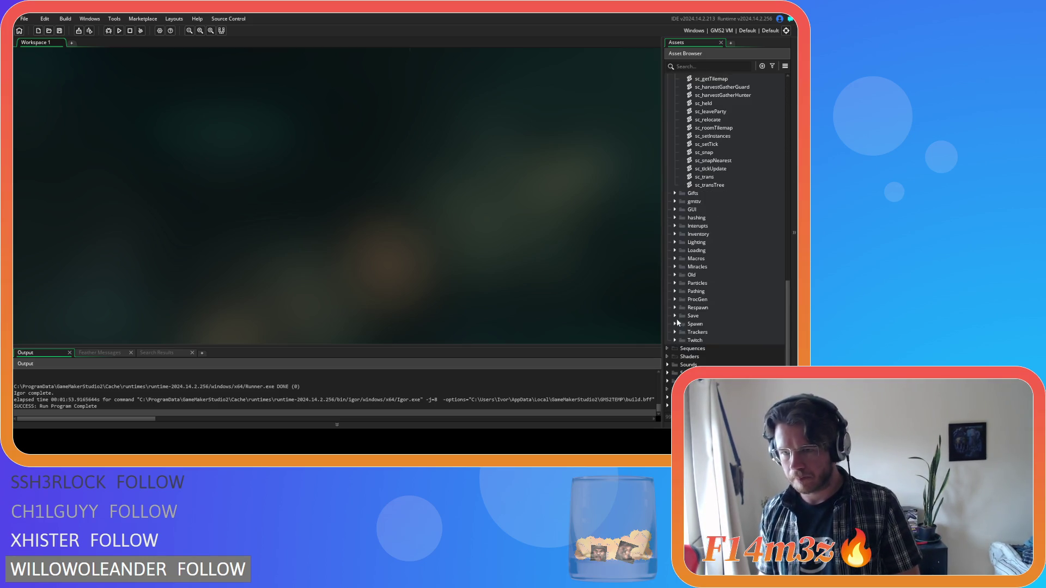
{"action": "left_click", "coordinate": [674, 332]}
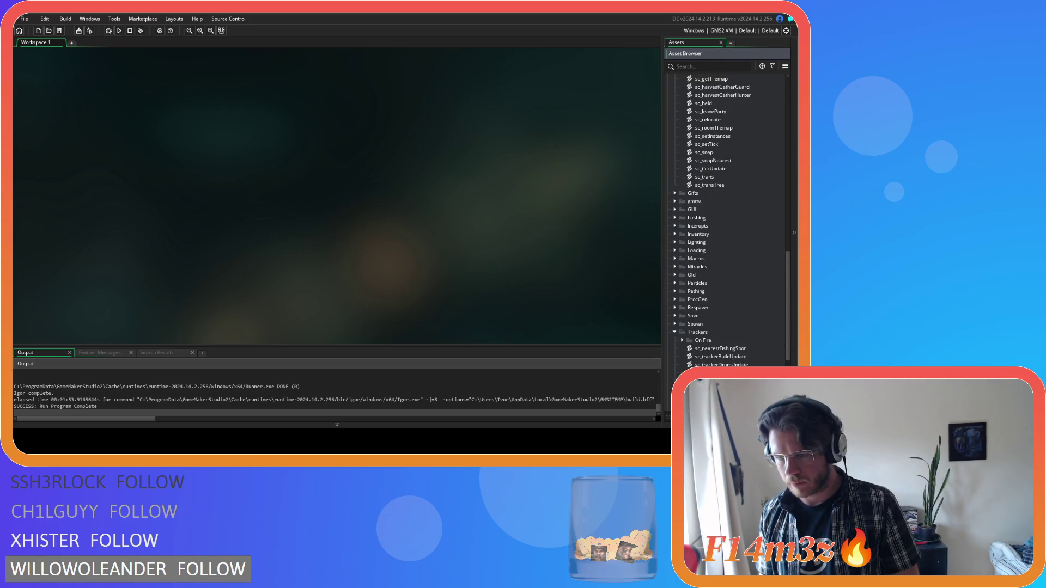
{"action": "scroll", "coordinate": [725, 245], "scroll_direction": "down", "scroll_amount": 3}
{"action": "double_click", "coordinate": [716, 324]}
Paste harvestGatherGuard(id); after the nearbyGuards ds_list_add line.
{"action": "scroll", "coordinate": [243, 173], "scroll_direction": "down", "scroll_amount": 6}
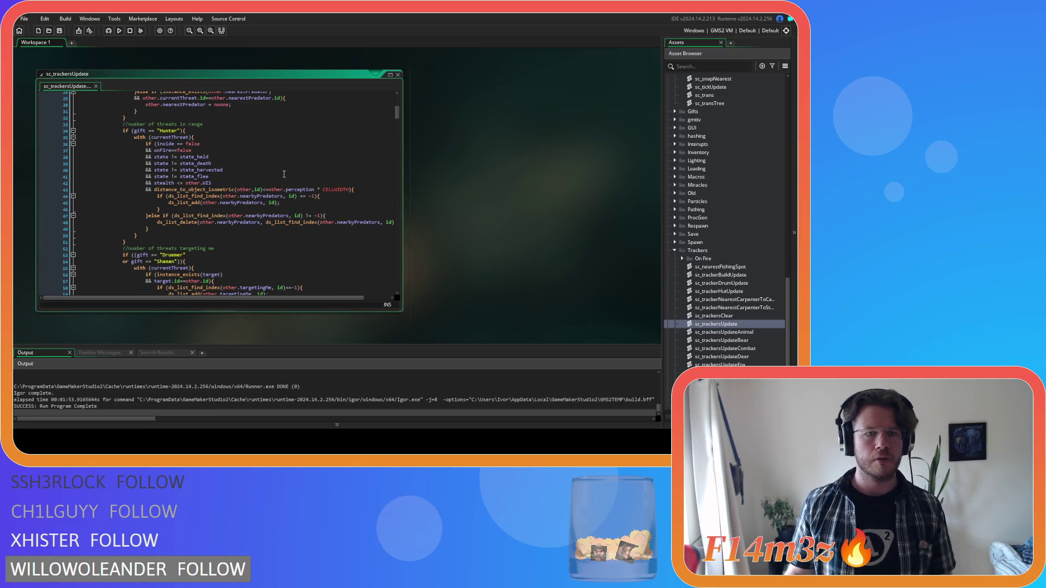
{"action": "scroll", "coordinate": [284, 174], "scroll_direction": "down", "scroll_amount": 20}
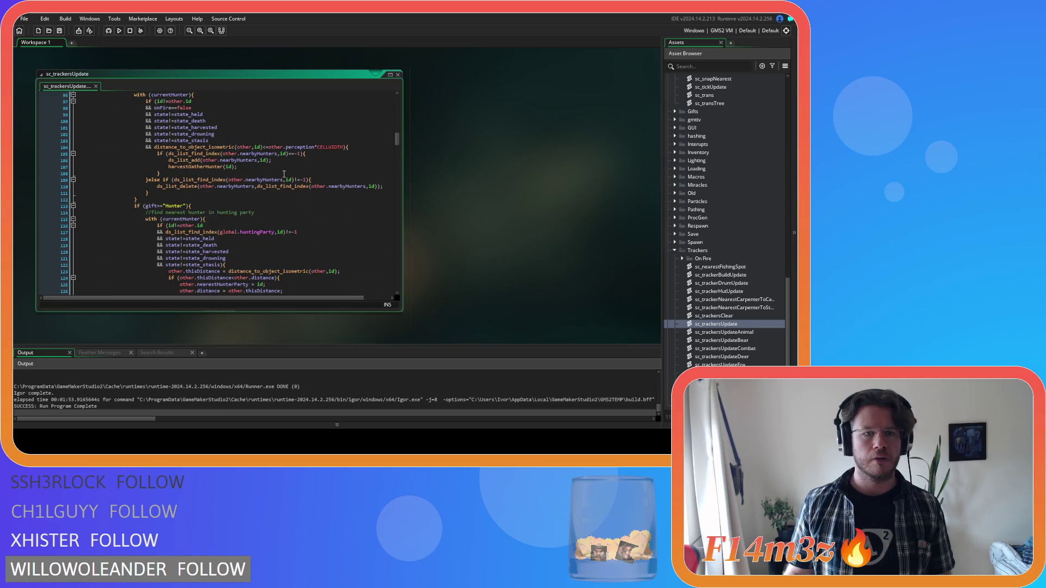
{"action": "scroll", "coordinate": [284, 174], "scroll_direction": "down", "scroll_amount": 20}
{"action": "left_click", "coordinate": [279, 153]}
{"action": "key", "text": "Return"}
{"action": "type", "text": "harvestGatherGuard(id);"}
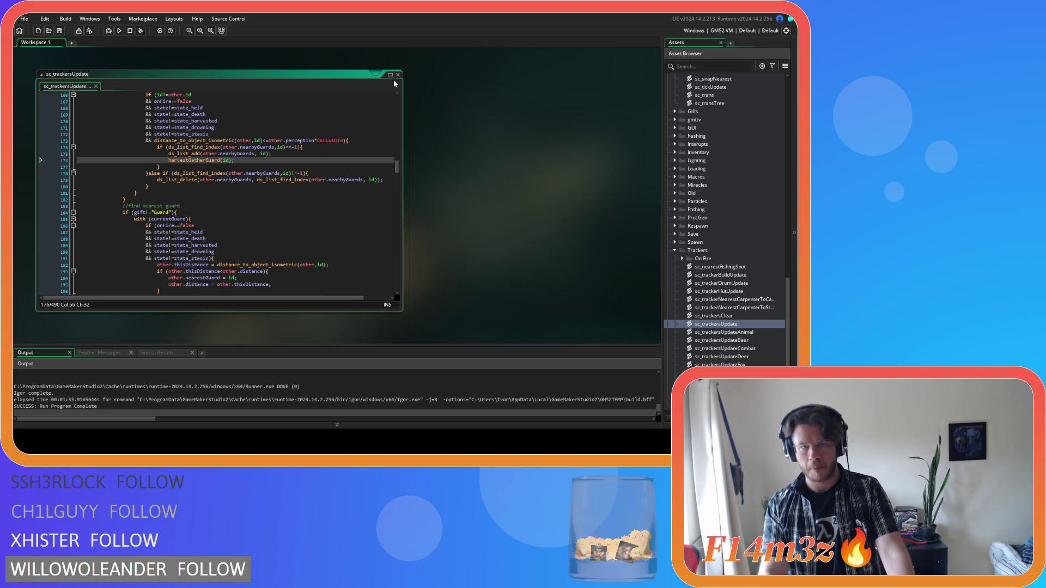
{"action": "scroll", "coordinate": [512, 211], "scroll_direction": "down", "scroll_amount": 5}
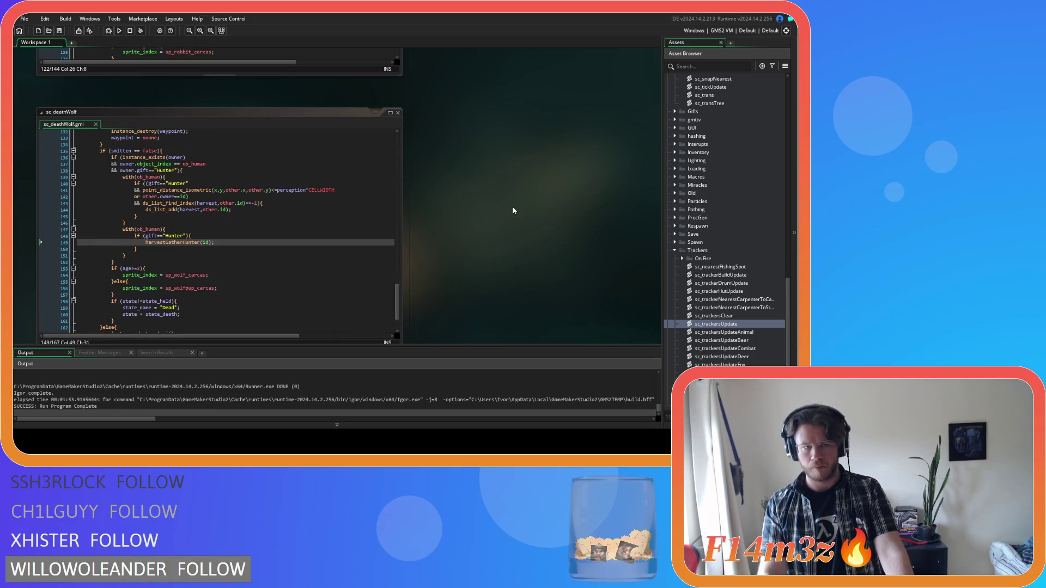
Open sc_deathBear from Scripts > Death and go to the harvestGatherHunter(id) line.
{"action": "scroll", "coordinate": [512, 211], "scroll_direction": "up", "scroll_amount": 3}
{"action": "scroll", "coordinate": [763, 234], "scroll_direction": "up", "scroll_amount": 10}
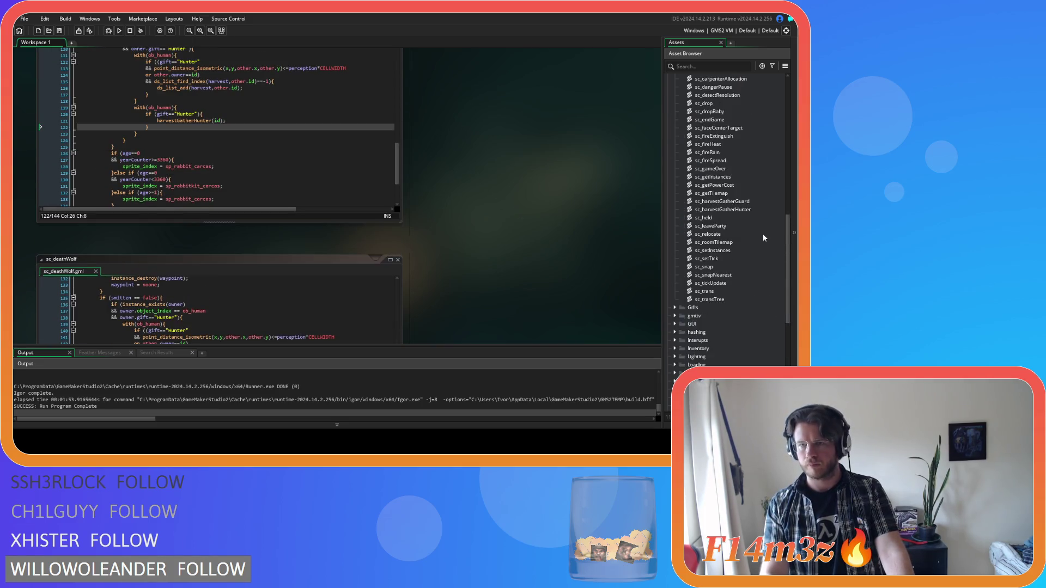
{"action": "left_click", "coordinate": [675, 218]}
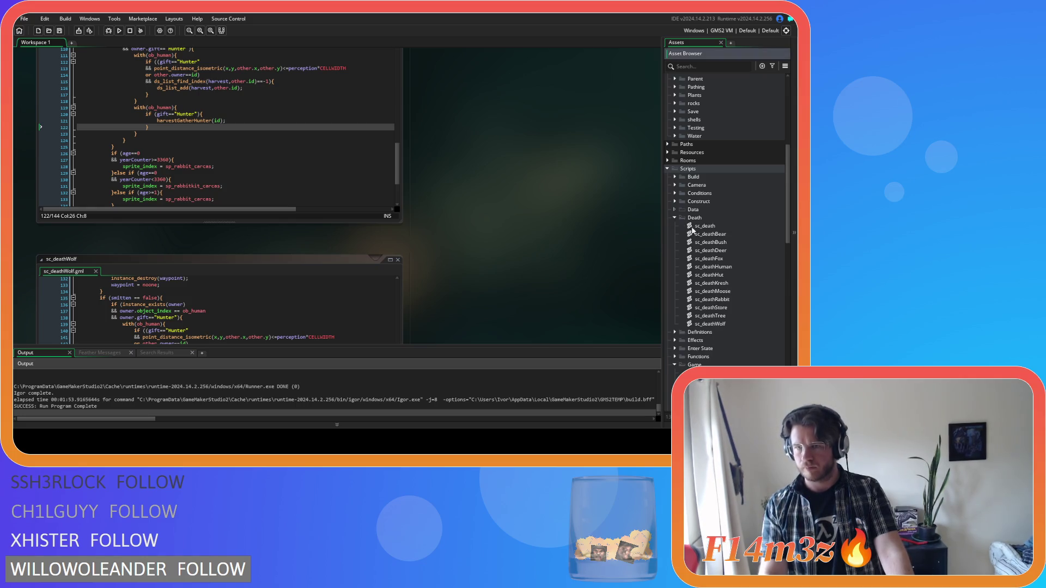
{"action": "double_click", "coordinate": [710, 234]}
{"action": "left_click", "coordinate": [266, 179]}
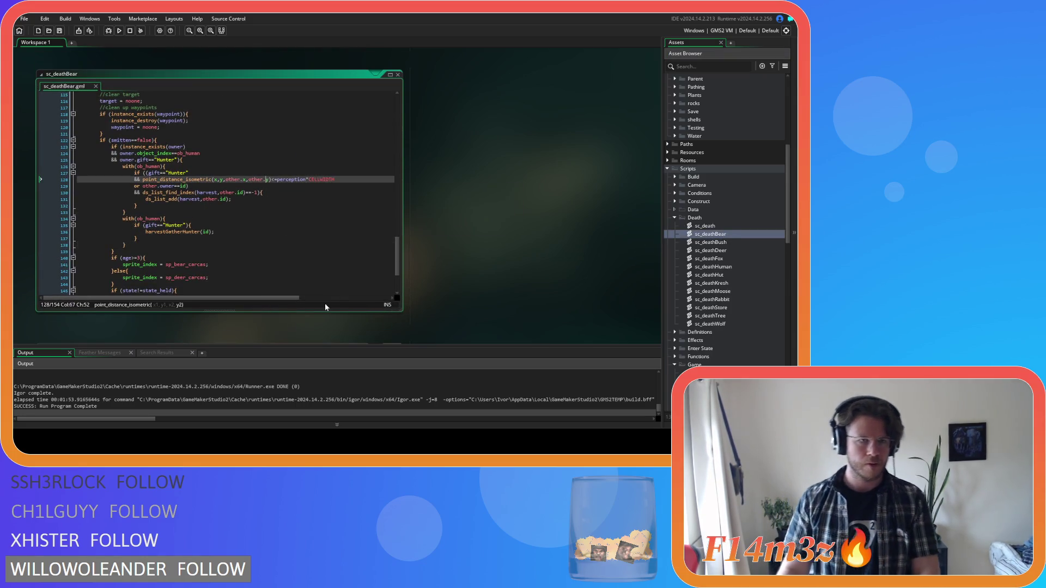
{"action": "left_click", "coordinate": [223, 225]}
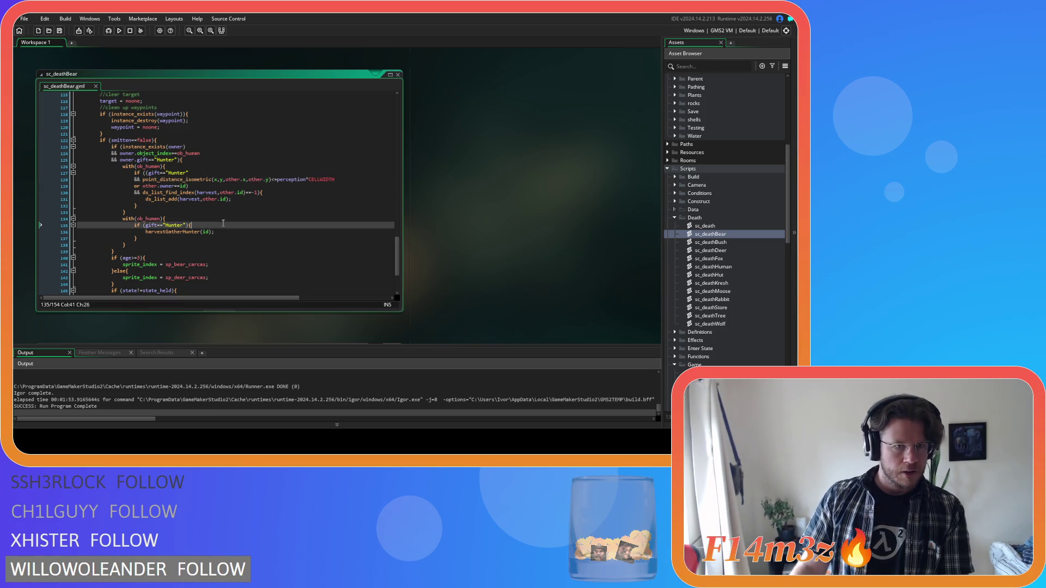
{"action": "left_click", "coordinate": [272, 233]}
Insert a new line below harvestGatherHunter(id) for the harvestGatherGuard(id) call.
{"action": "key", "text": "Return"}
{"action": "type", "text": "harvestGatherGuard(id);"}
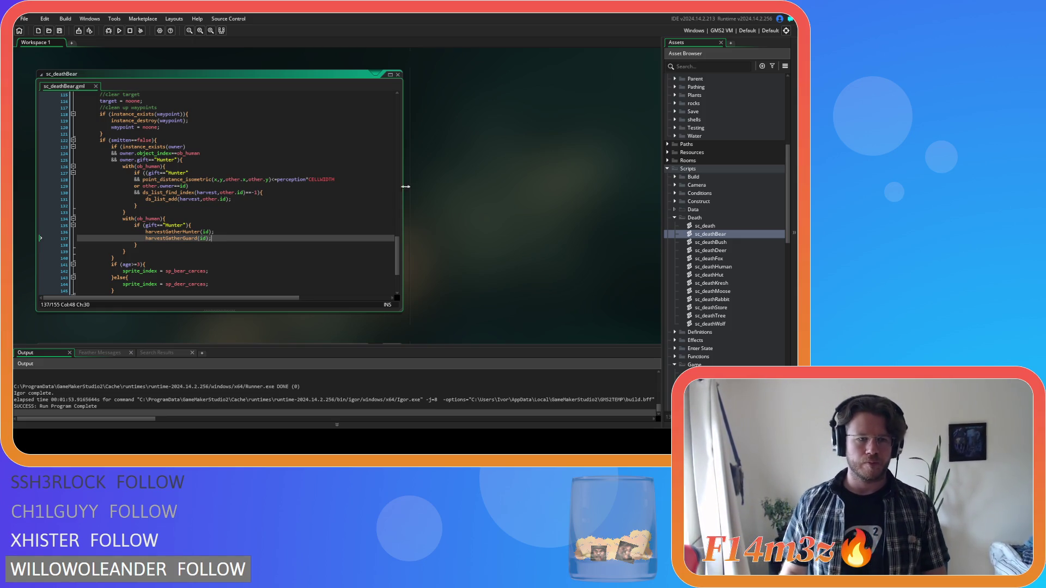
Paste harvestGatherGuard(id); under harvestGatherHunter(id) in sc_deathDeer and sc_deathFox.
{"action": "double_click", "coordinate": [729, 249]}
{"action": "left_click", "coordinate": [215, 236]}
{"action": "key", "text": "Return"}
{"action": "type", "text": "harvestGatherGuard(id);"}
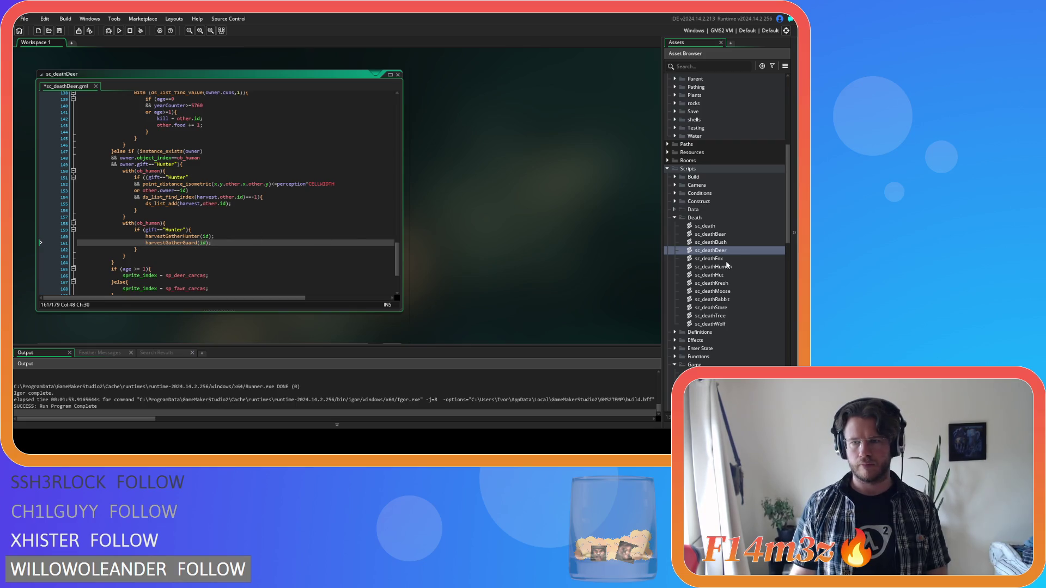
{"action": "double_click", "coordinate": [708, 259]}
{"action": "left_click", "coordinate": [225, 193]}
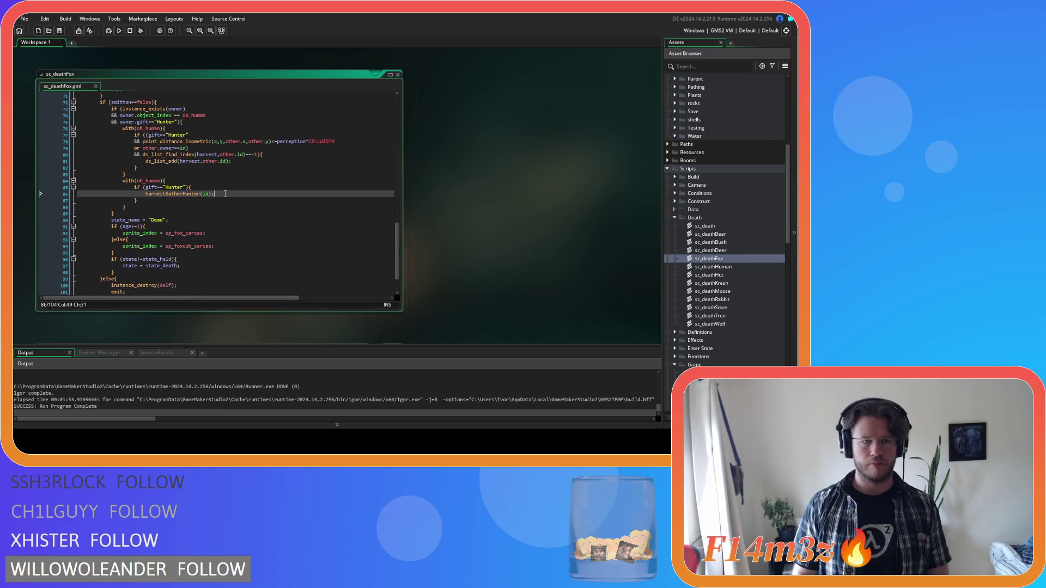
{"action": "key", "text": "Return"}
{"action": "type", "text": "harvestGatherGuard(id);"}
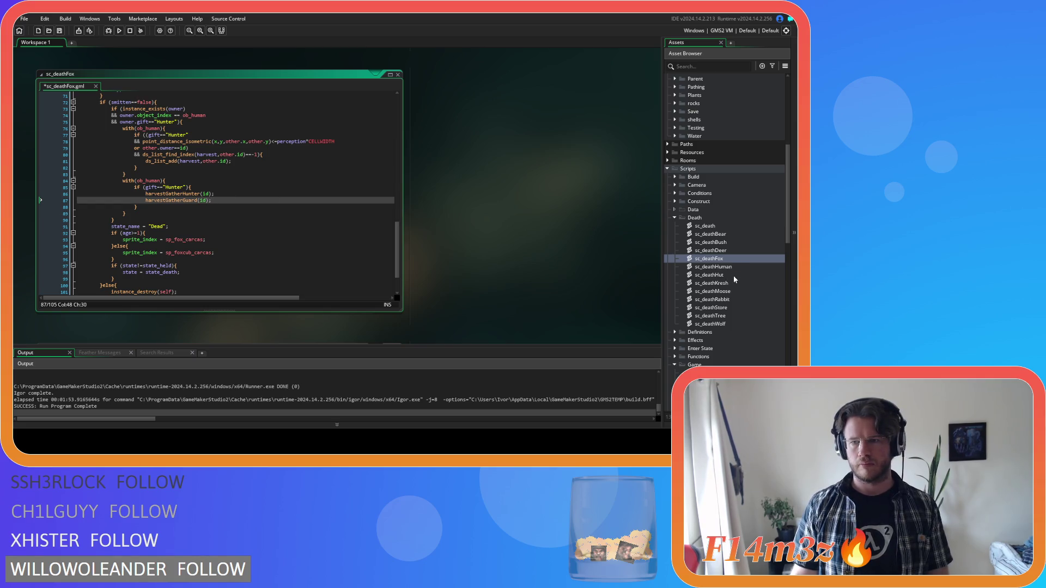
Add harvestGatherGuard(id); under harvestGatherHunter(id) in sc_deathMoose and sc_deathRabbit.
{"action": "left_click", "coordinate": [731, 283]}
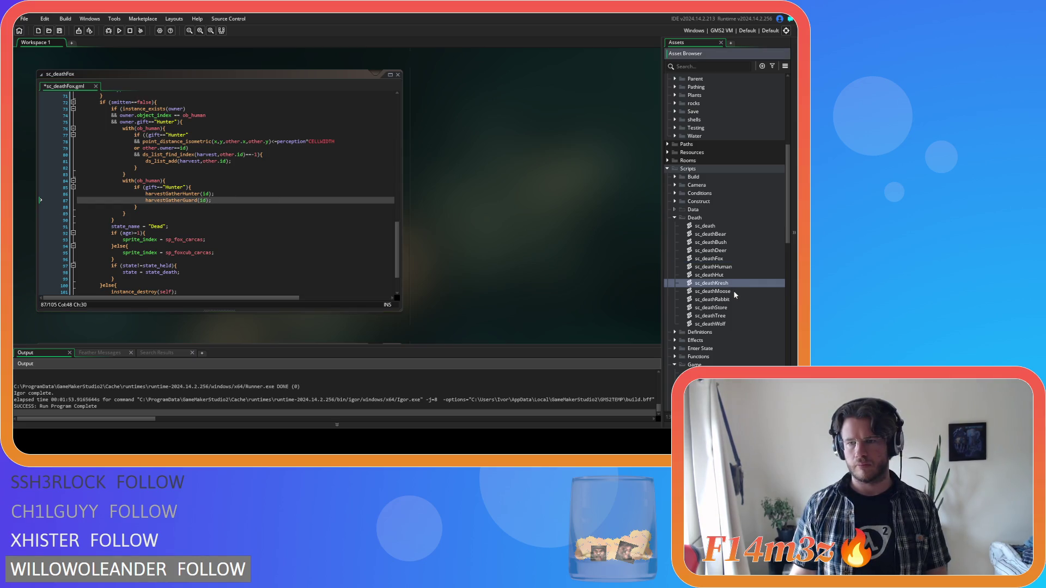
{"action": "double_click", "coordinate": [734, 293]}
{"action": "left_click", "coordinate": [230, 194]}
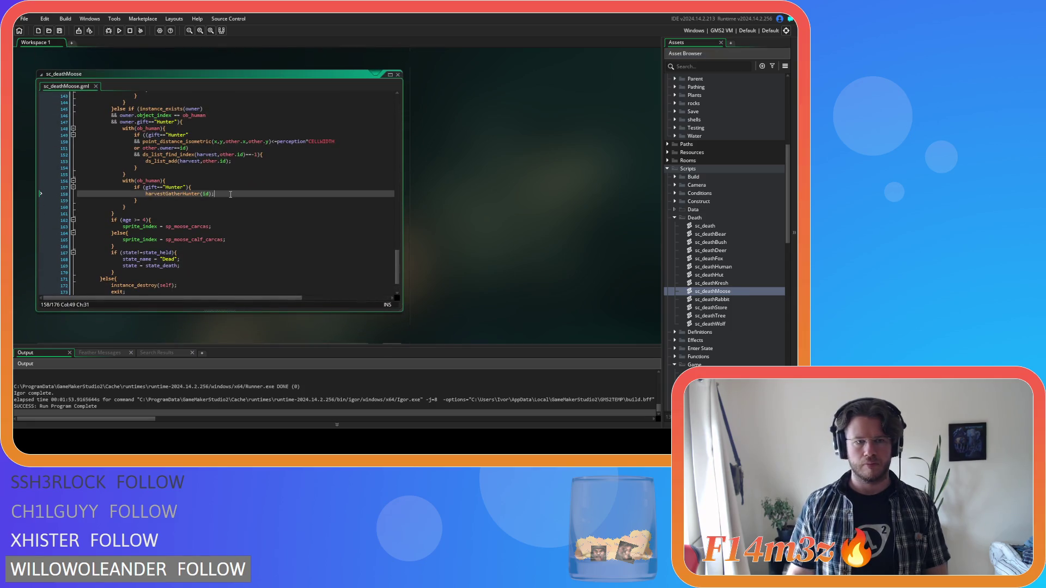
{"action": "key", "text": "Return"}
{"action": "type", "text": "harvestGatherGuard(id);"}
{"action": "double_click", "coordinate": [713, 300]}
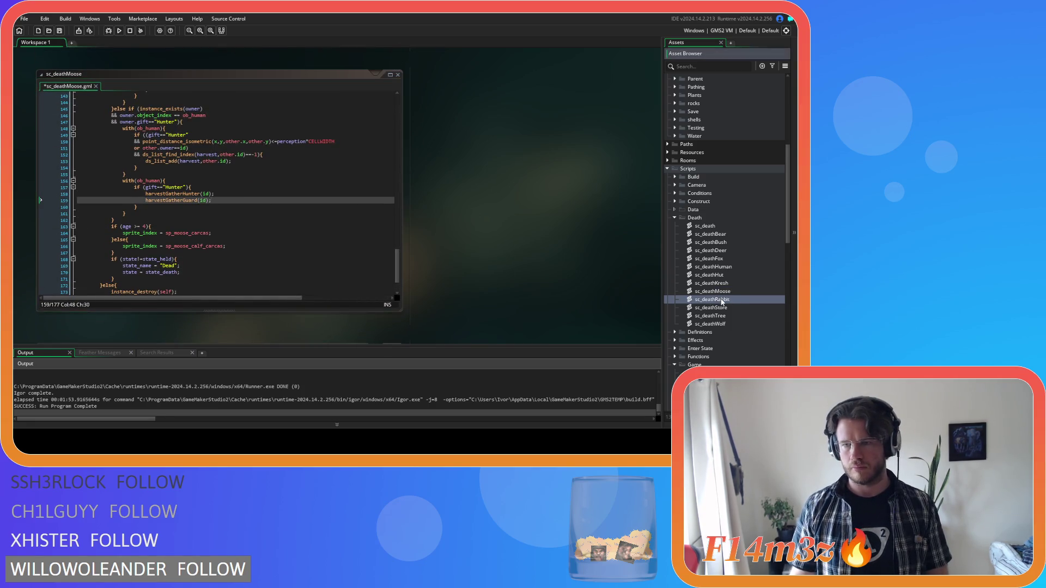
{"action": "left_click", "coordinate": [241, 209]}
{"action": "key", "text": "Return"}
{"action": "type", "text": "harvestGatherGuard(id);"}
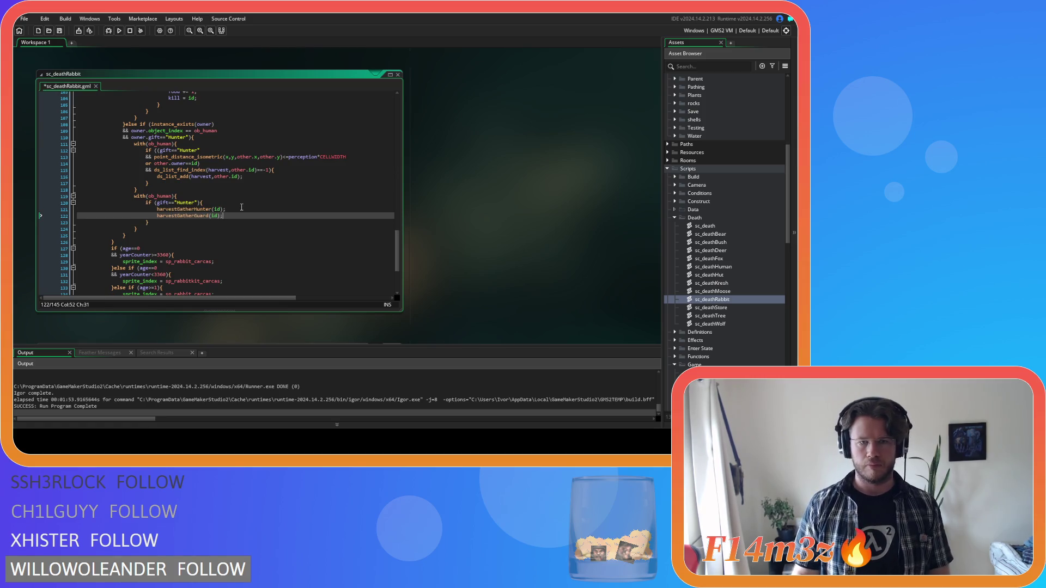
Add harvestGatherGuard(id); to sc_deathWolf the same way and save.
{"action": "double_click", "coordinate": [711, 324]}
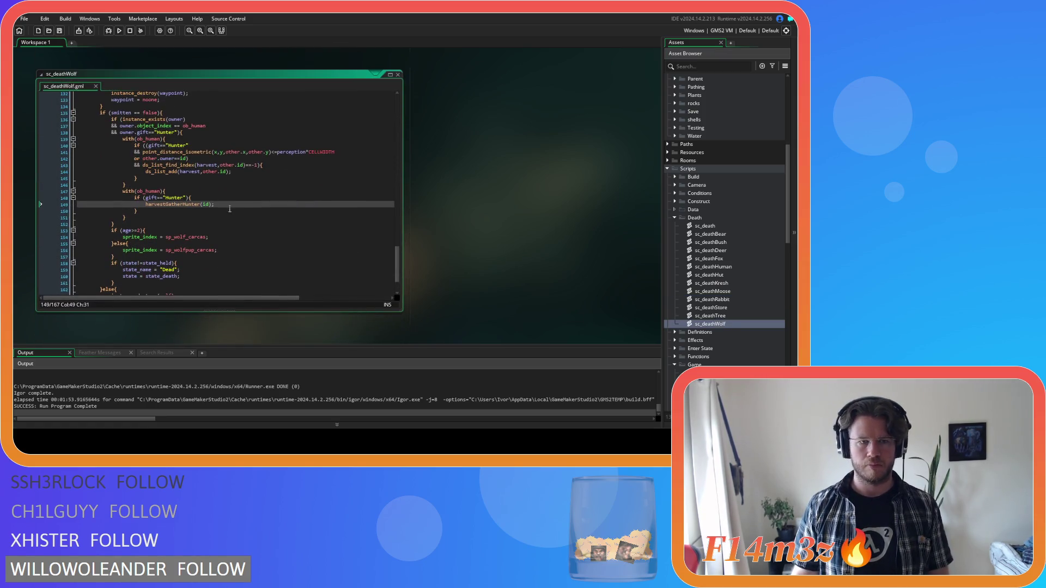
{"action": "left_click", "coordinate": [227, 206]}
{"action": "key", "text": "Return"}
{"action": "type", "text": "harvestGatherGuard(id);"}
{"action": "key", "text": "ctrl+s"}
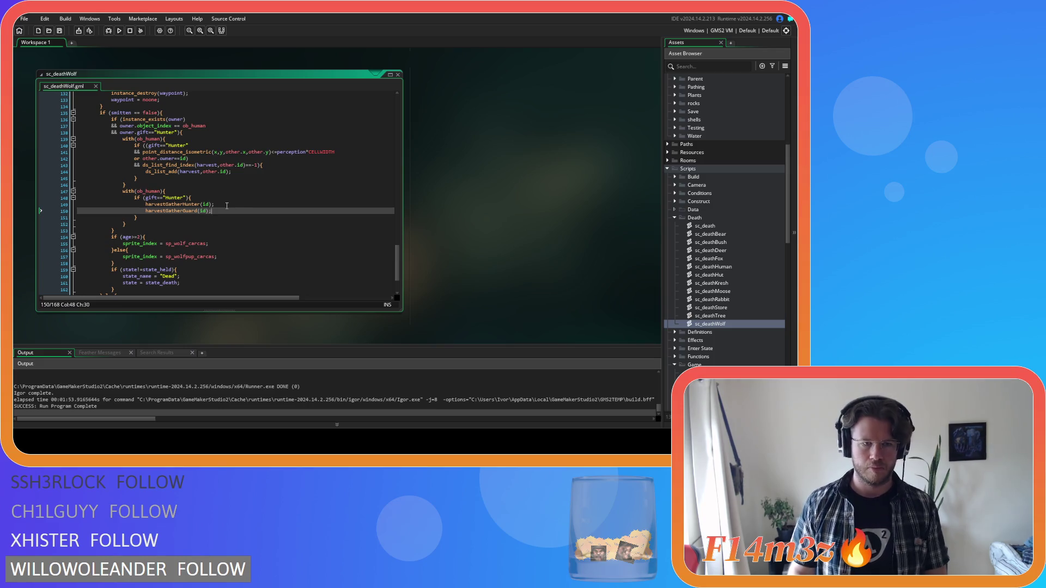
{"action": "left_click", "coordinate": [518, 203]}
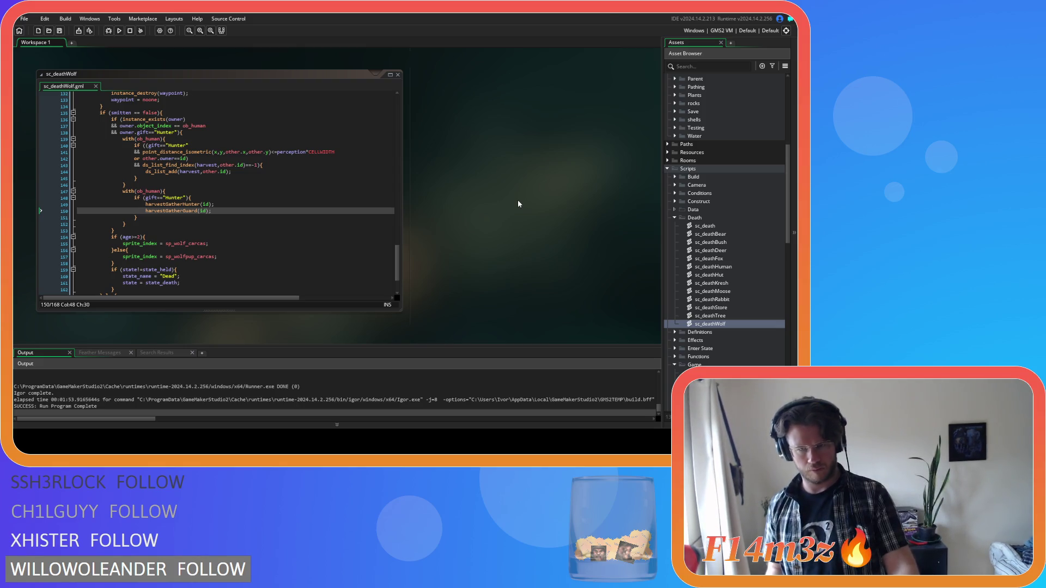
Build and run the game with F5, then choose to load from the title menu.
{"action": "key", "text": "F5"}
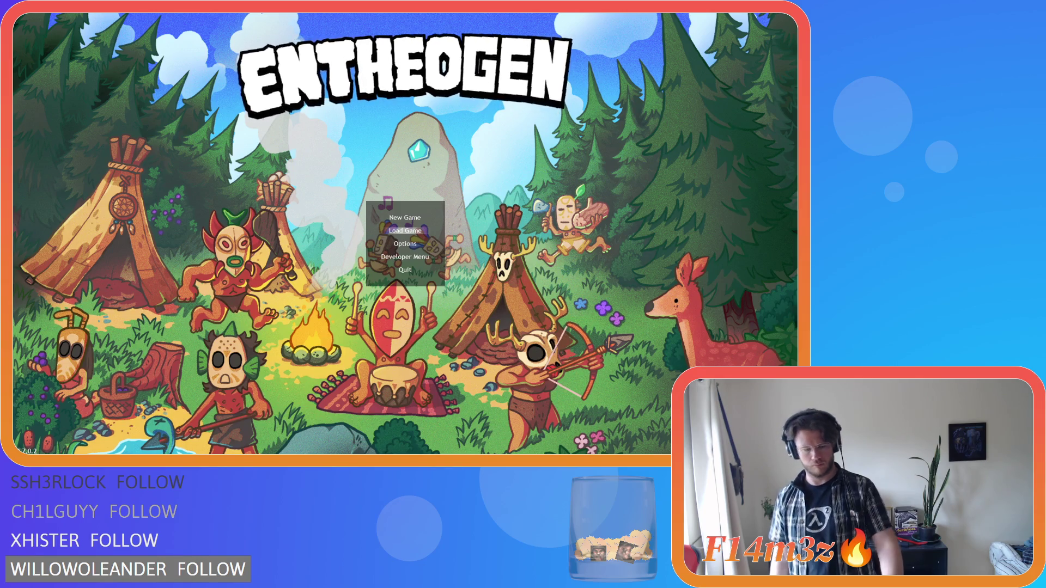
{"action": "key", "text": "Return"}
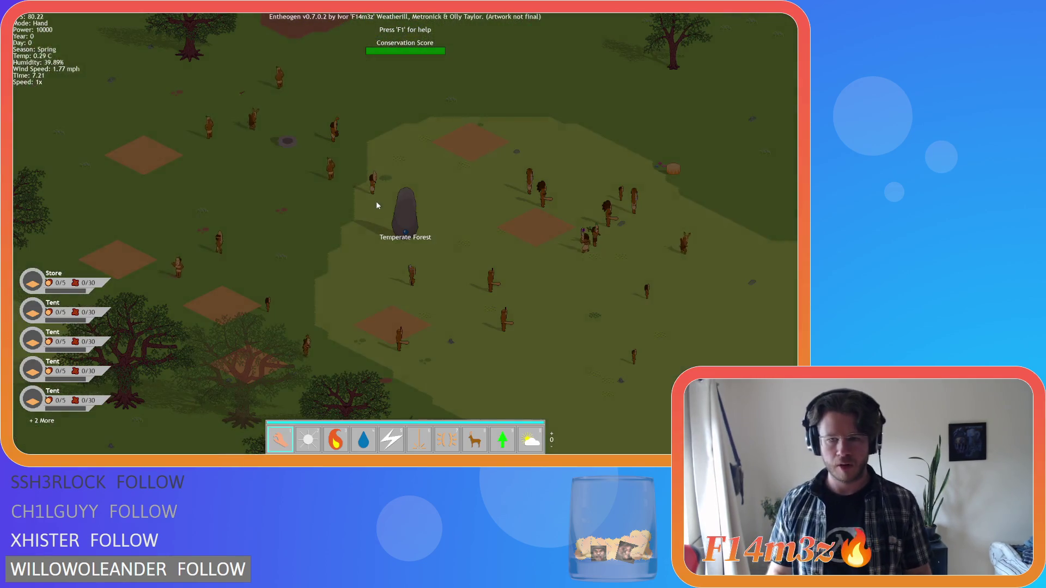
Zoom and pan the map to bring the animals near the tribesperson into view.
{"action": "scroll", "coordinate": [506, 306], "scroll_direction": "down", "scroll_amount": 5}
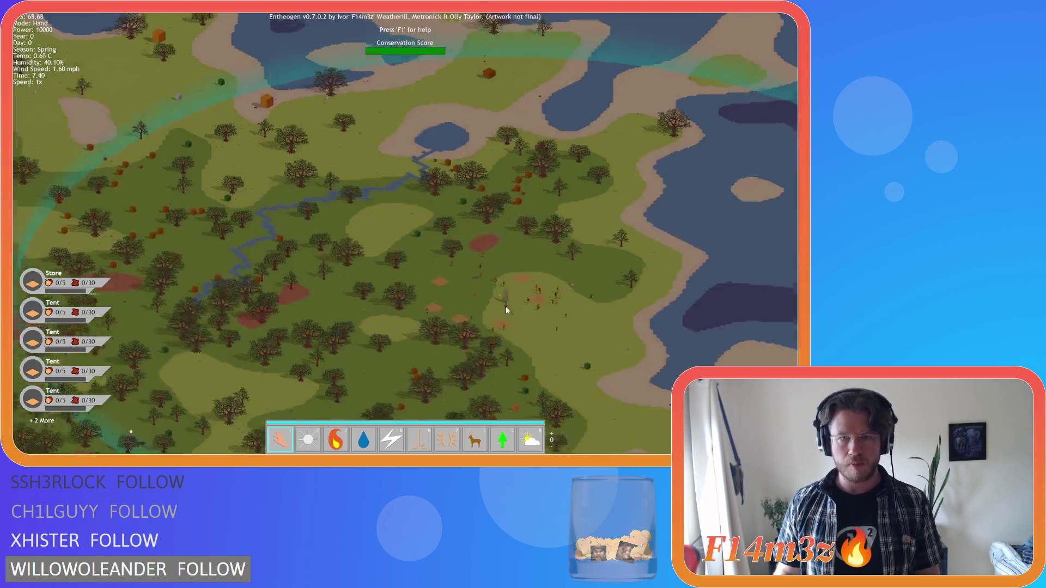
{"action": "key", "text": "a"}
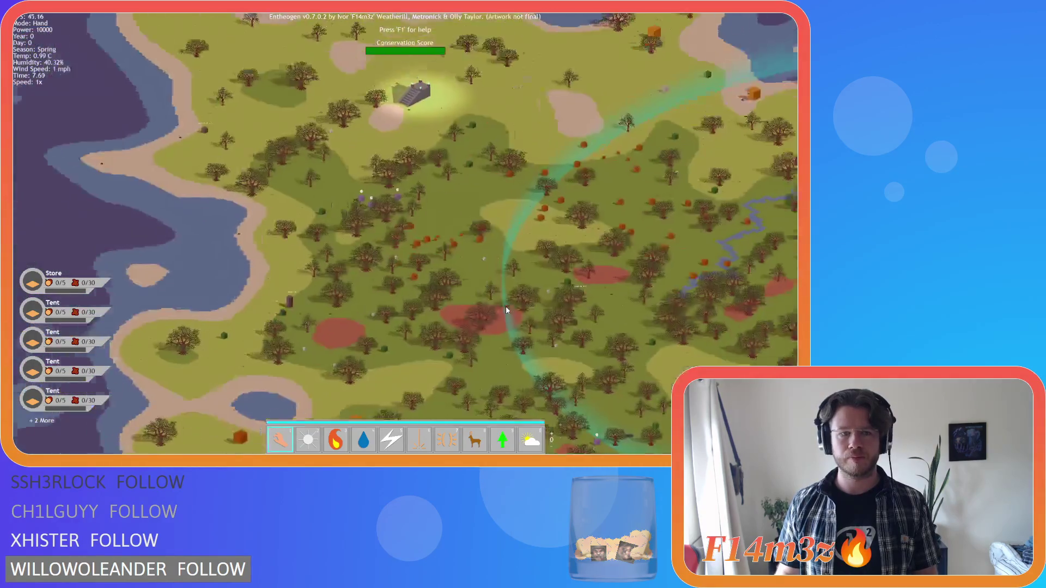
{"action": "scroll", "coordinate": [417, 187], "scroll_direction": "up", "scroll_amount": 5}
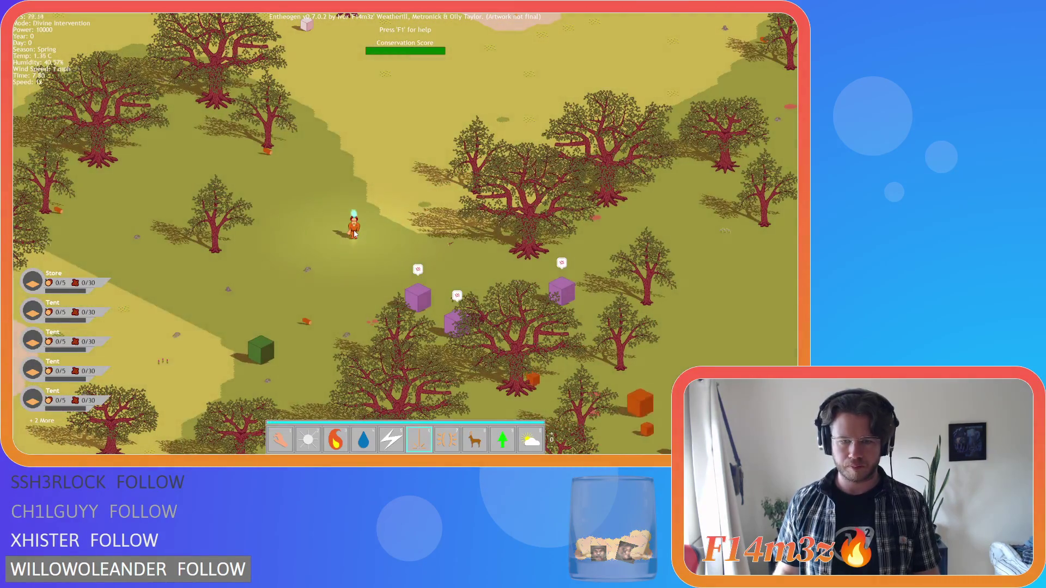
Cast Divine Protection (7) on the tribesperson fighting the purple animals, then return to Hand mode.
{"action": "key", "text": "7"}
{"action": "left_click", "coordinate": [352, 172]}
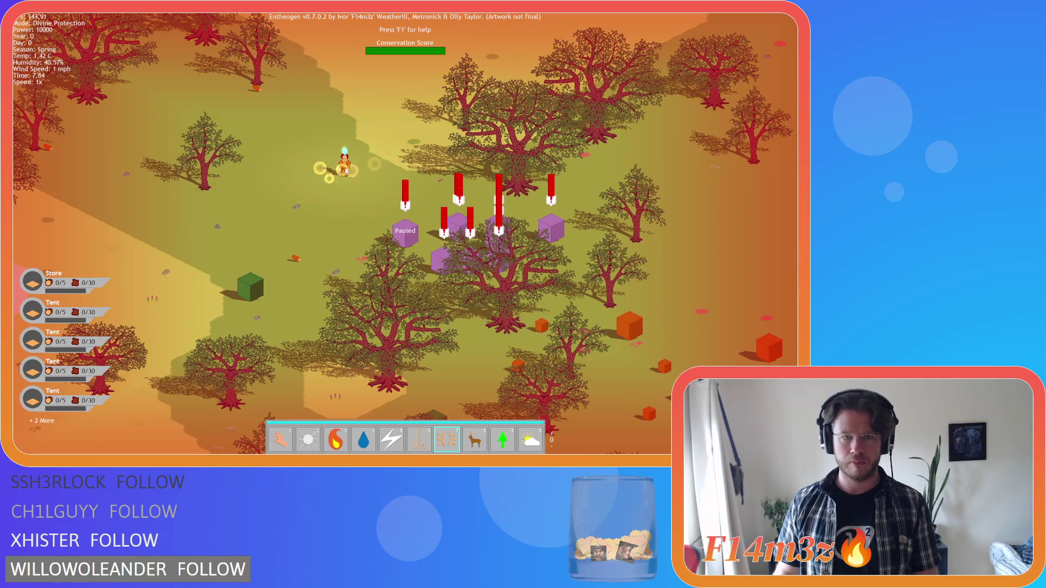
{"action": "key", "text": "w"}
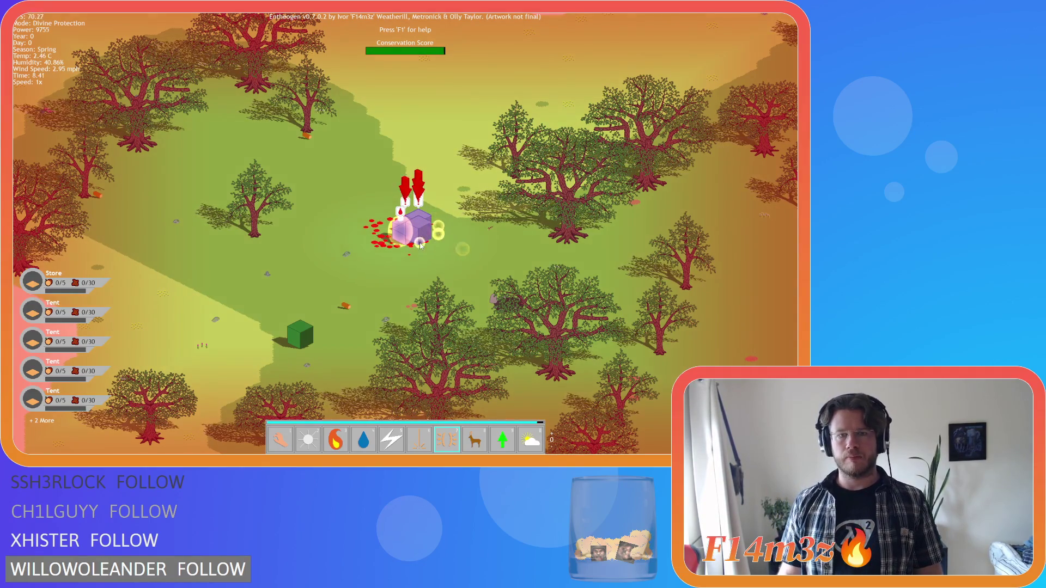
{"action": "scroll", "coordinate": [404, 250], "scroll_direction": "up", "scroll_amount": 2}
{"action": "key", "text": "1"}
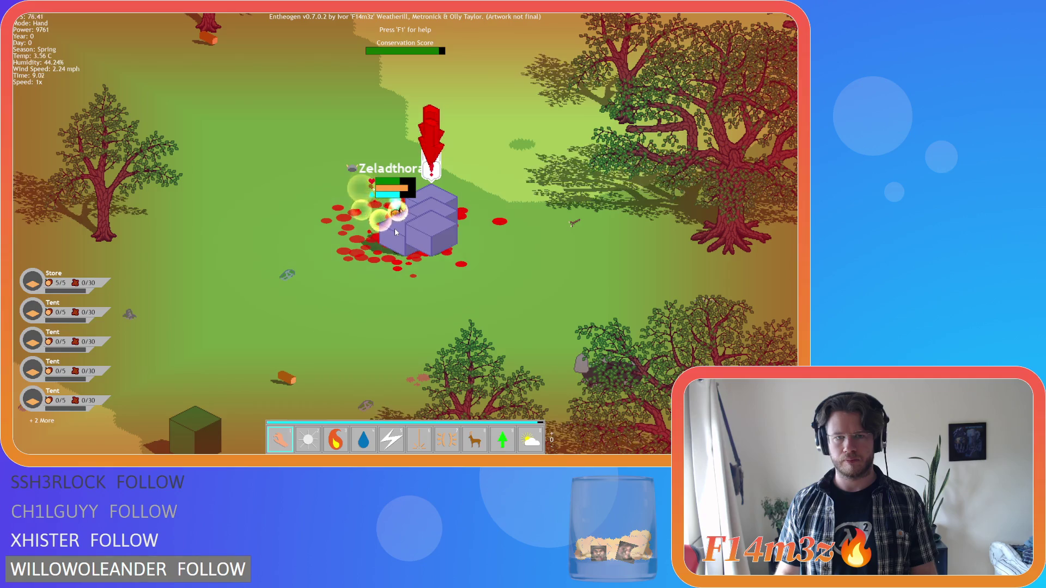
{"action": "key", "text": "6"}
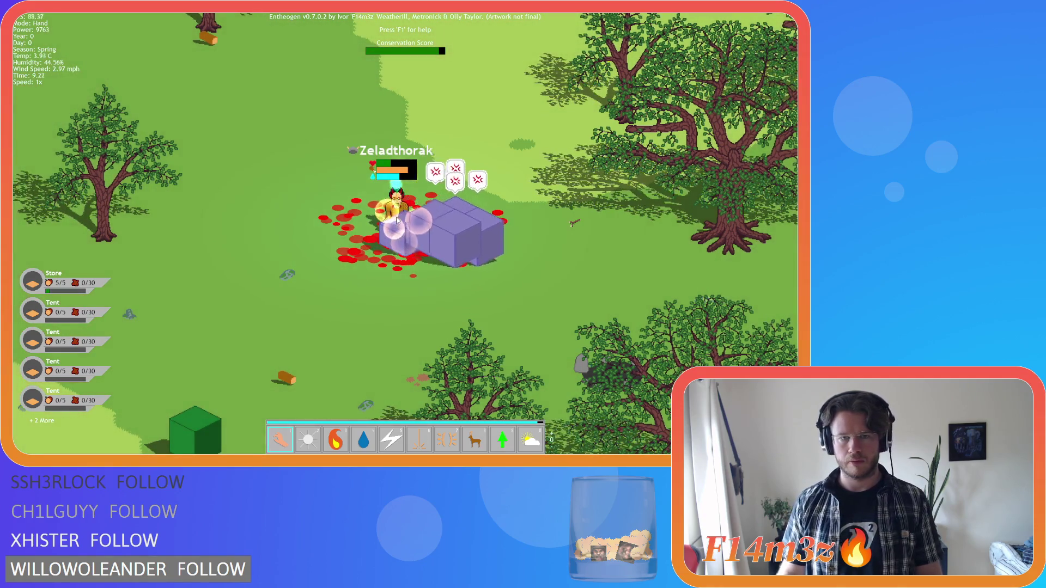
{"action": "key", "text": "7"}
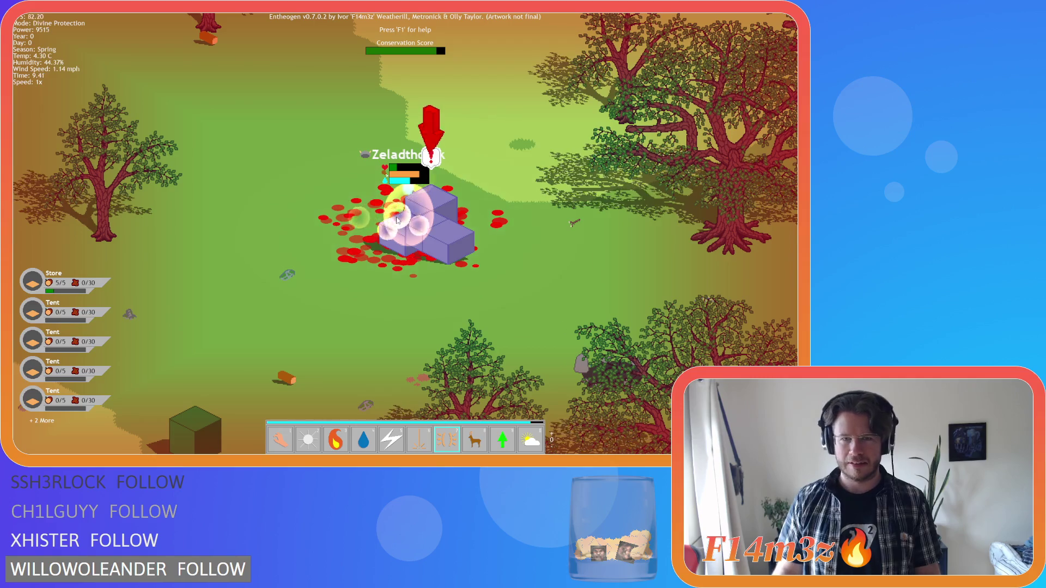
{"action": "key", "text": "1"}
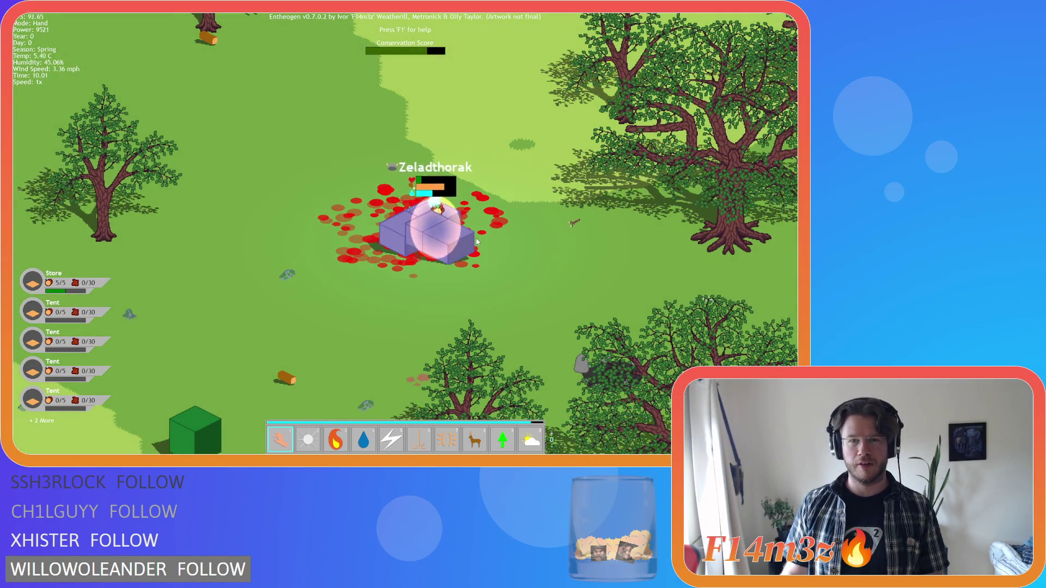
{"action": "scroll", "coordinate": [454, 235], "scroll_direction": "down", "scroll_amount": 5}
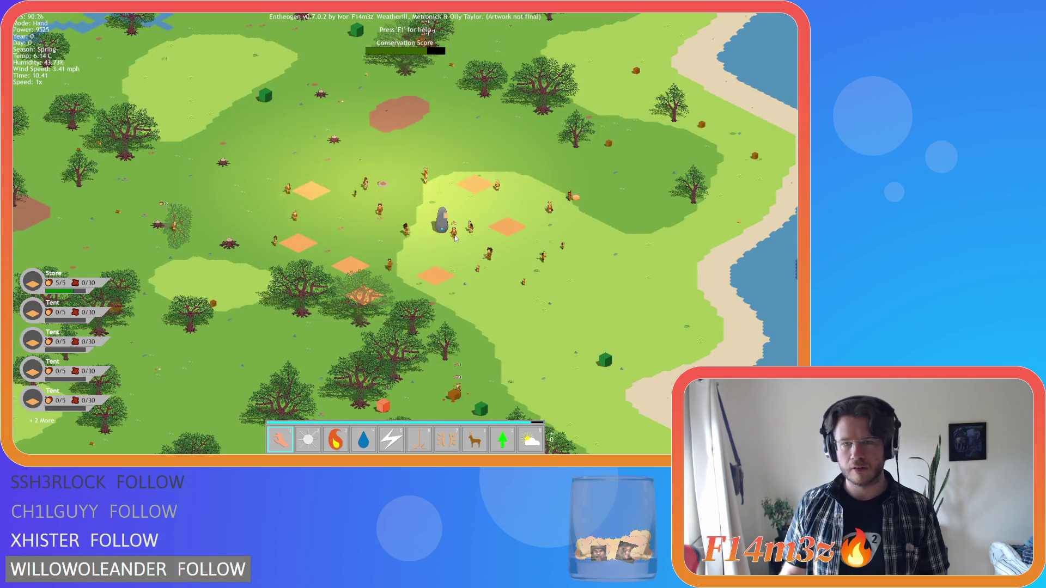
{"action": "key", "text": "s"}
{"action": "scroll", "coordinate": [470, 255], "scroll_direction": "up", "scroll_amount": 5}
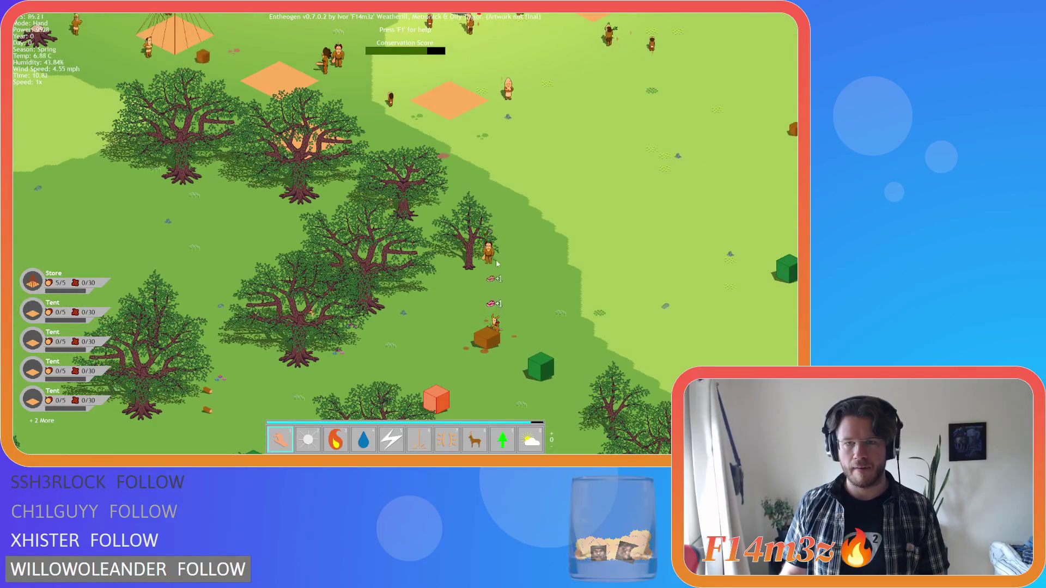
{"action": "scroll", "coordinate": [491, 262], "scroll_direction": "down", "scroll_amount": 4}
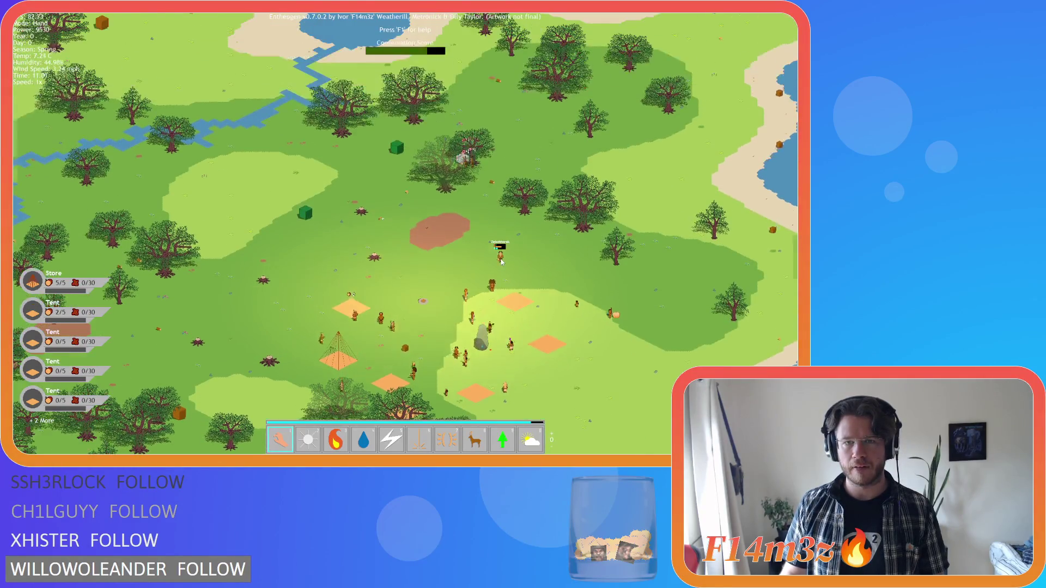
{"action": "scroll", "coordinate": [498, 256], "scroll_direction": "up", "scroll_amount": 5}
{"action": "mouse_move", "coordinate": [498, 248]}
{"action": "left_mouse_down"}
{"action": "mouse_move", "coordinate": [420, 258]}
{"action": "mouse_move", "coordinate": [472, 297]}
{"action": "left_mouse_up"}
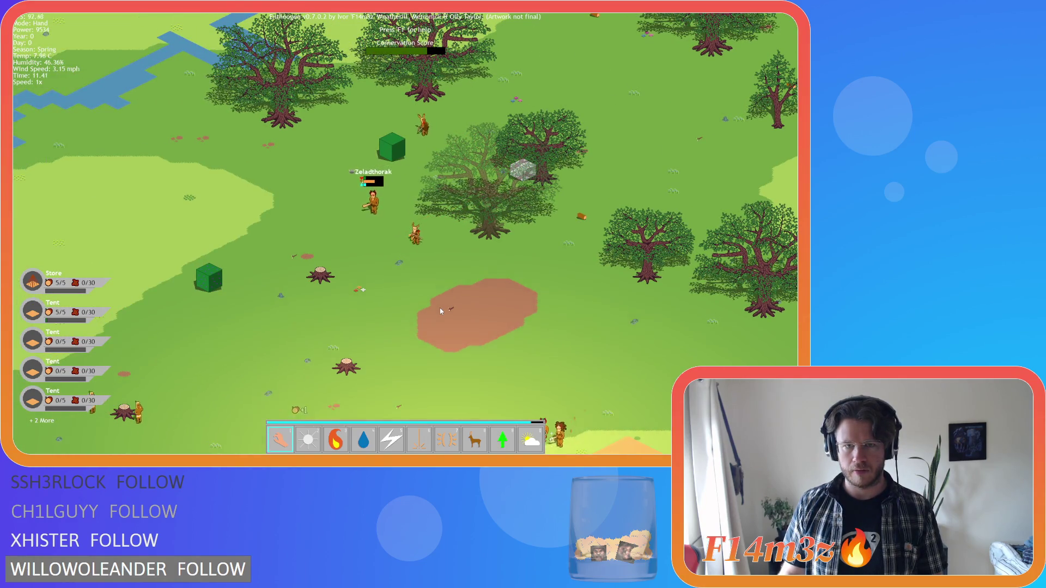
{"action": "scroll", "coordinate": [441, 311], "scroll_direction": "down", "scroll_amount": 2}
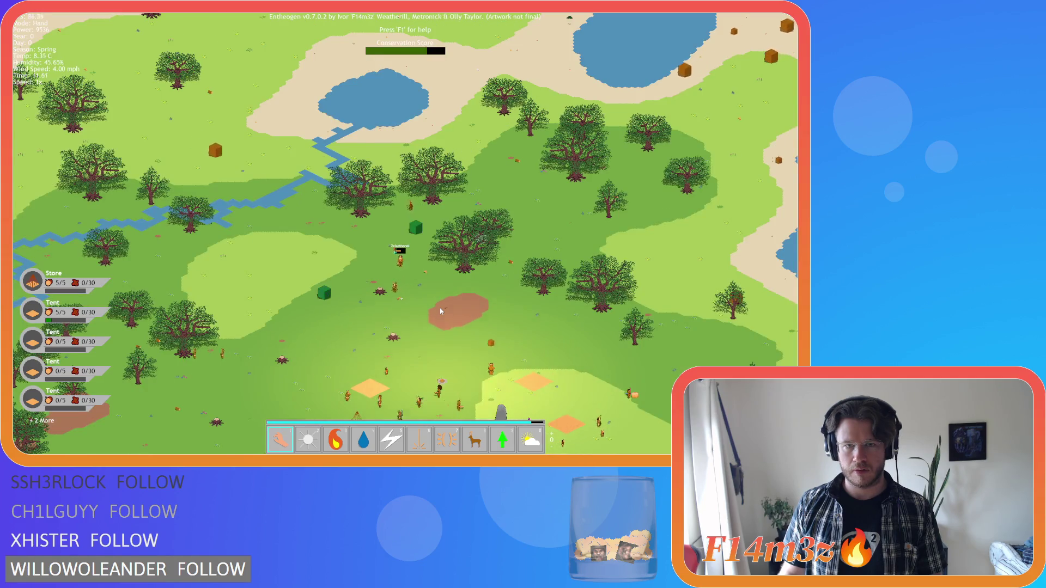
{"action": "key", "text": "Down"}
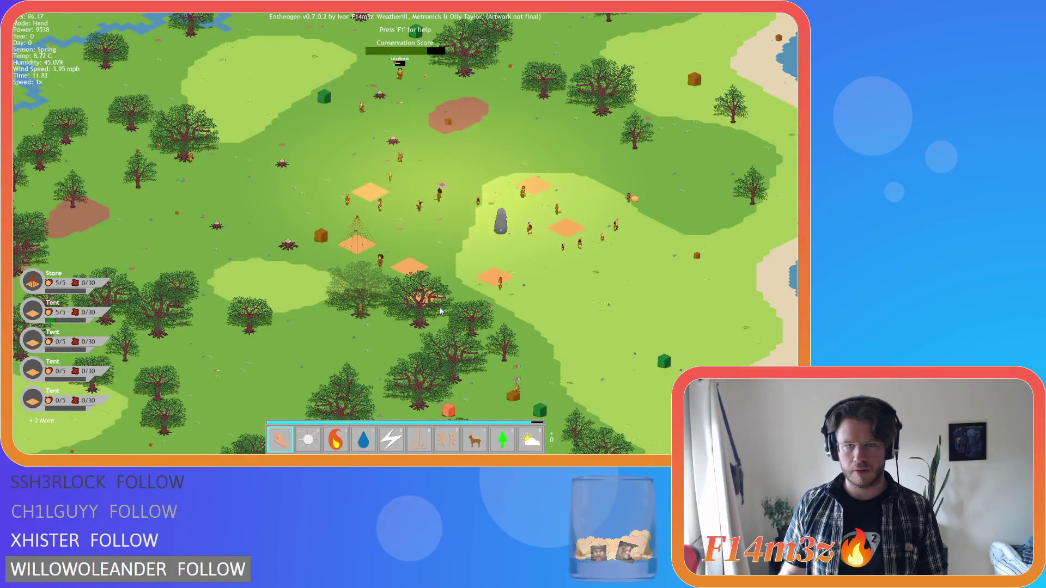
{"action": "key", "text": "Up"}
{"action": "key", "text": "Left"}
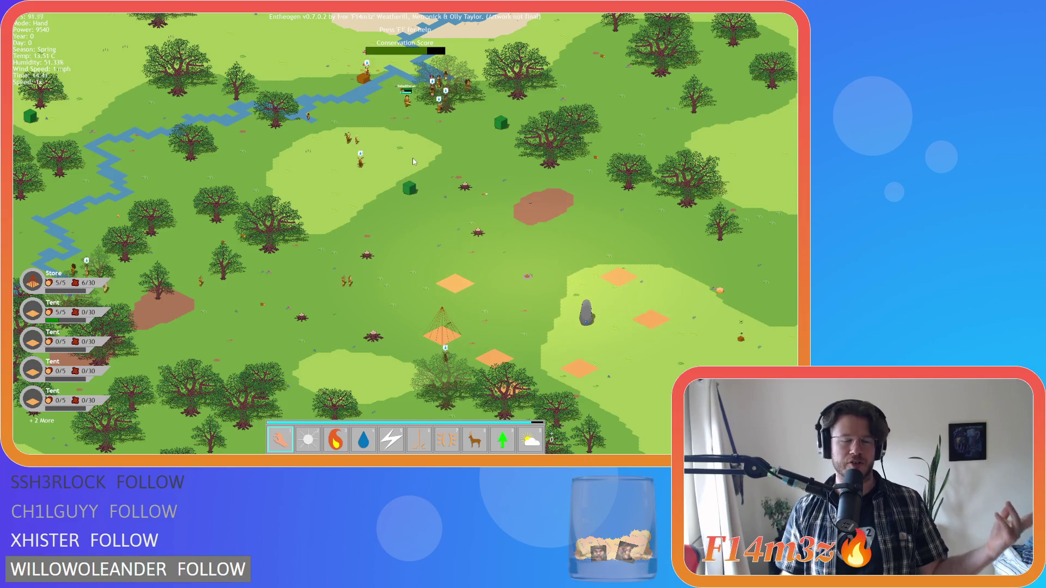
{"action": "key", "text": "Up"}
{"action": "key", "text": "Right"}
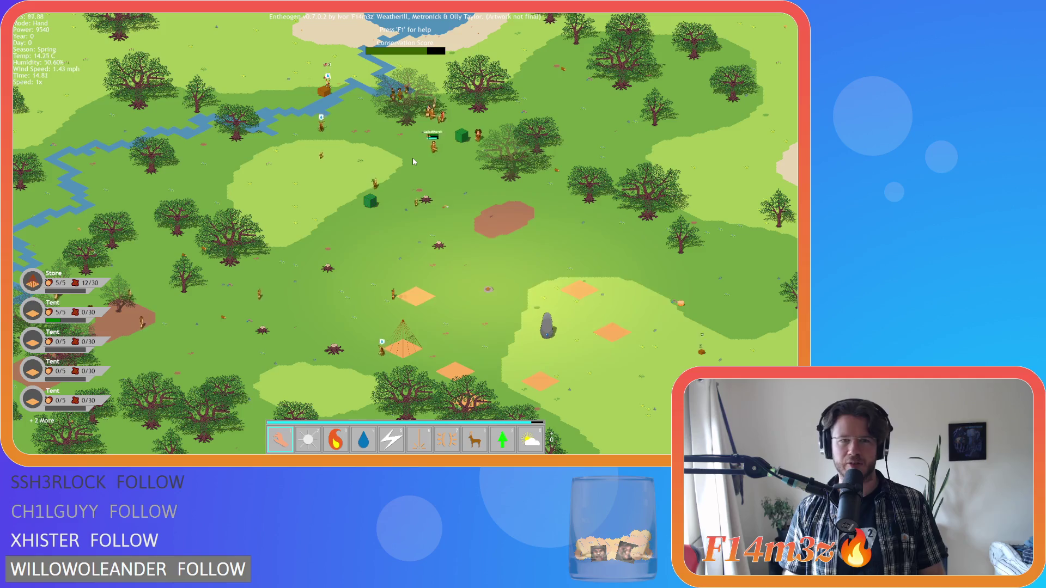
{"action": "key", "text": "Down"}
{"action": "key", "text": "Right"}
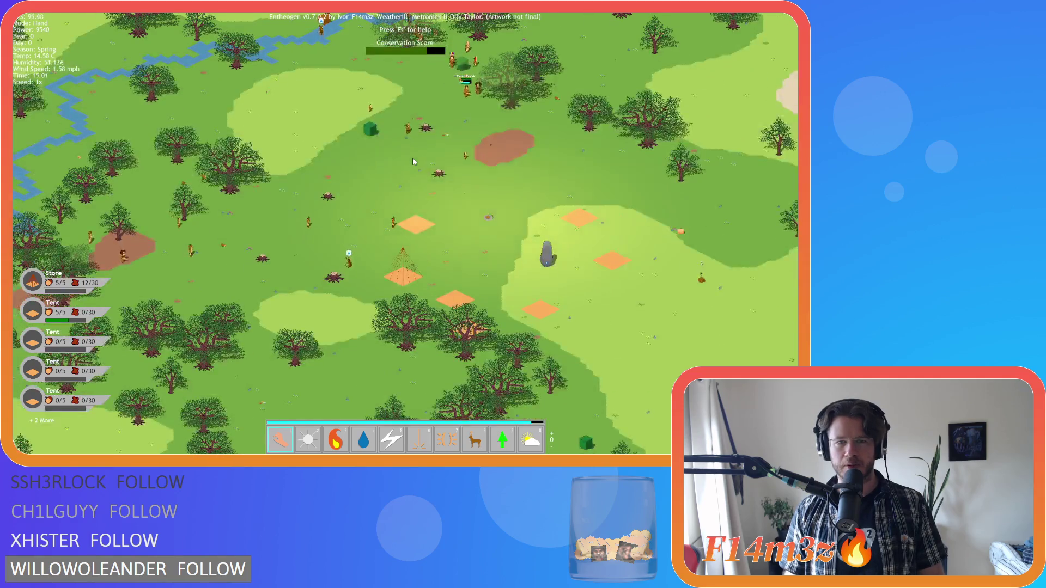
{"action": "key", "text": "Up"}
{"action": "key", "text": "Left"}
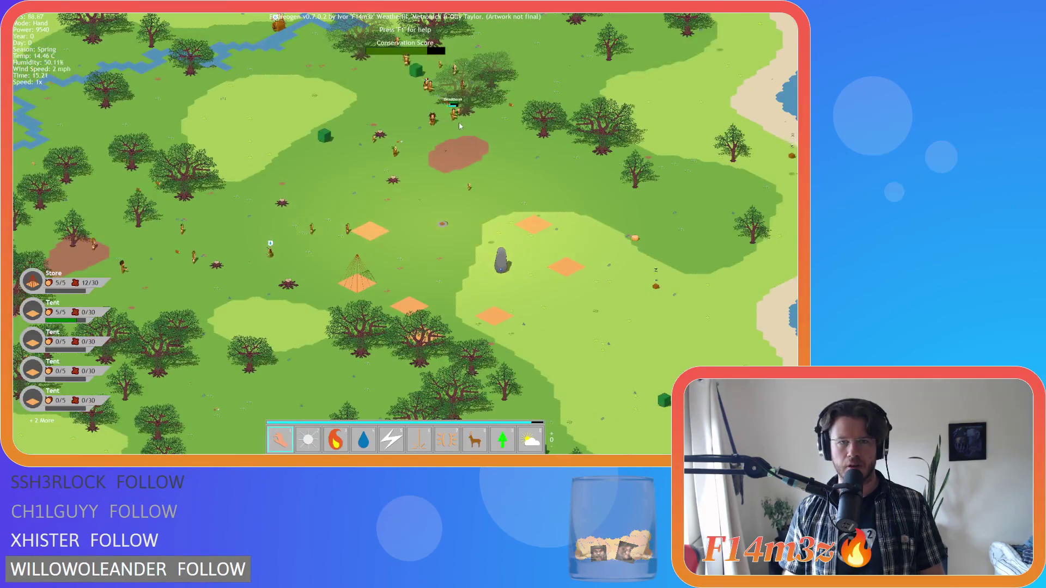
{"action": "key", "text": "Left"}
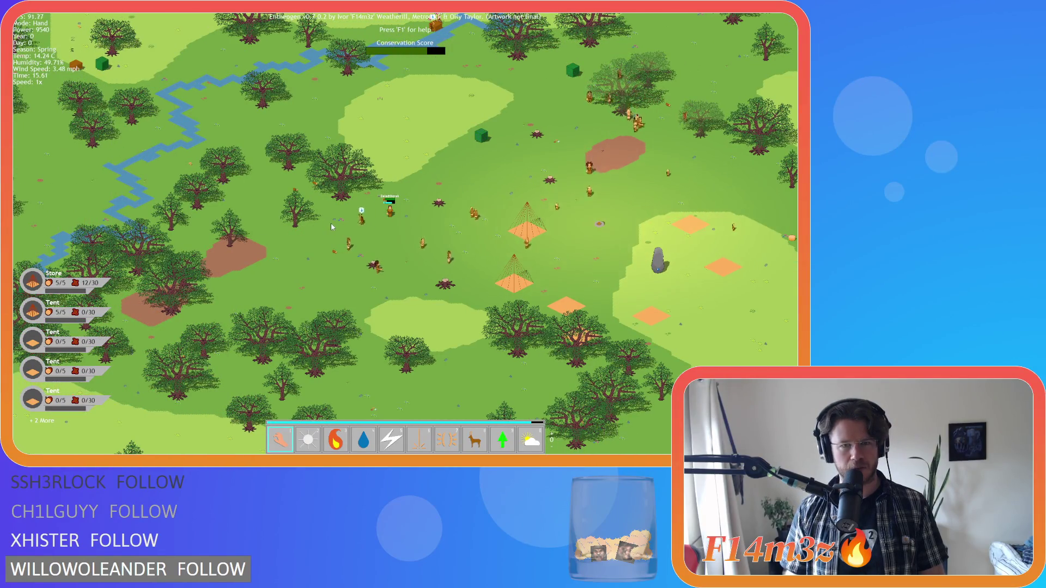
{"action": "key", "text": "Left"}
{"action": "key", "text": "Down"}
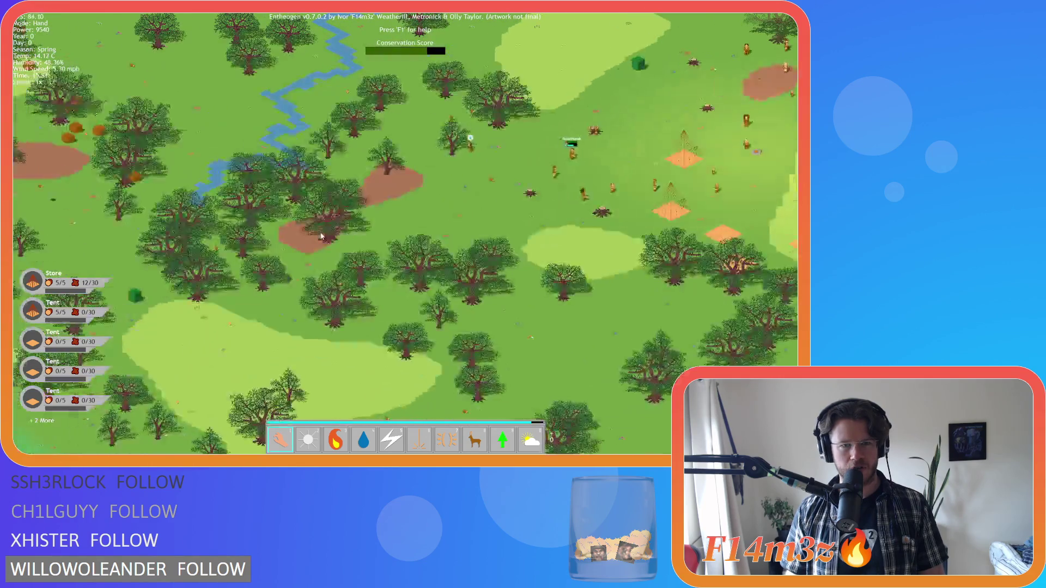
{"action": "scroll", "coordinate": [321, 235], "scroll_direction": "down", "scroll_amount": 5}
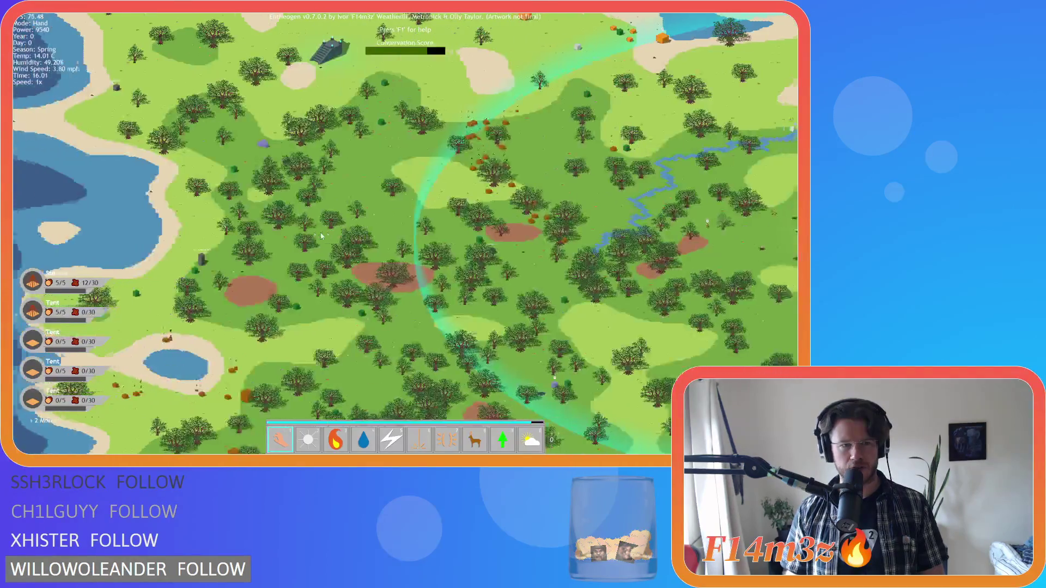
{"action": "scroll", "coordinate": [321, 235], "scroll_direction": "up", "scroll_amount": 3}
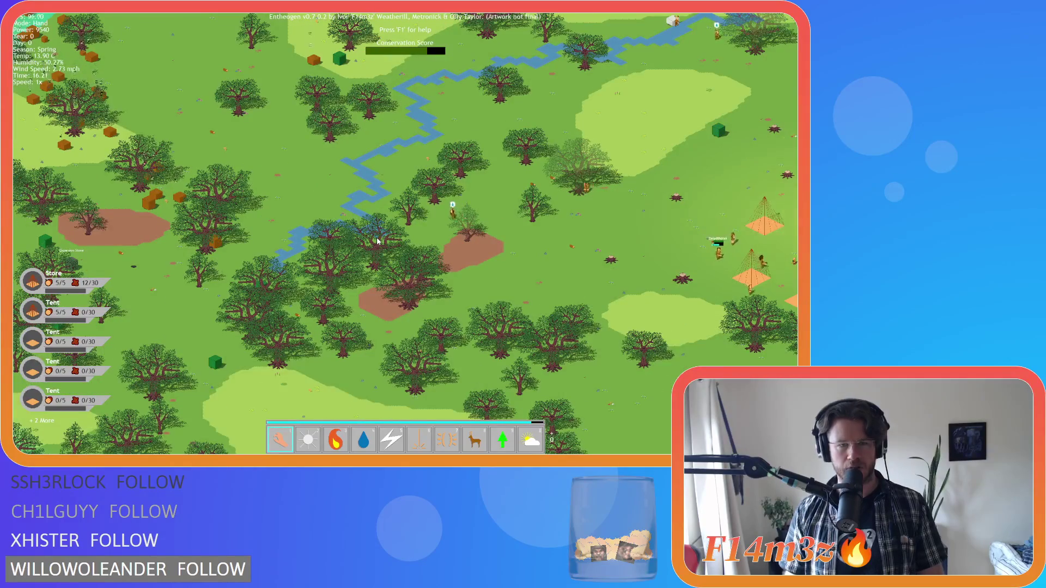
{"action": "scroll", "coordinate": [377, 241], "scroll_direction": "up", "scroll_amount": 3}
{"action": "key", "text": "Down"}
{"action": "key", "text": "Right"}
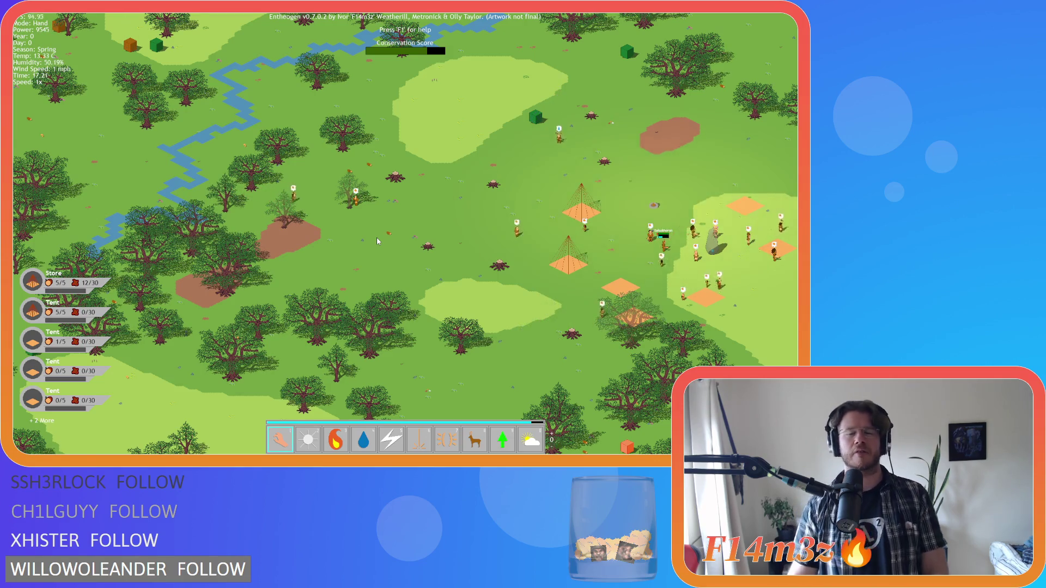
{"action": "key", "text": "Up"}
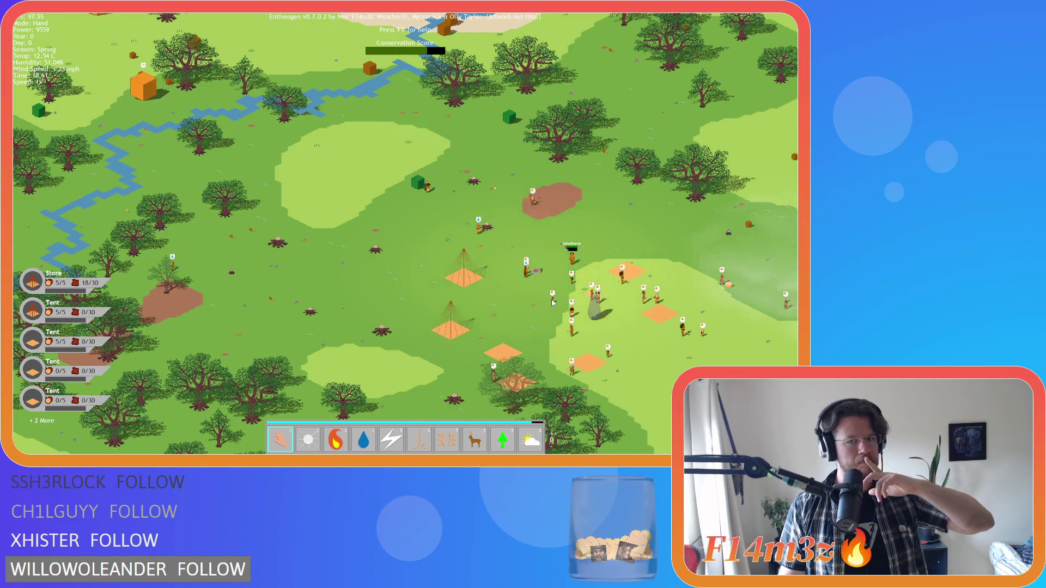
{"action": "key", "text": "Tab"}
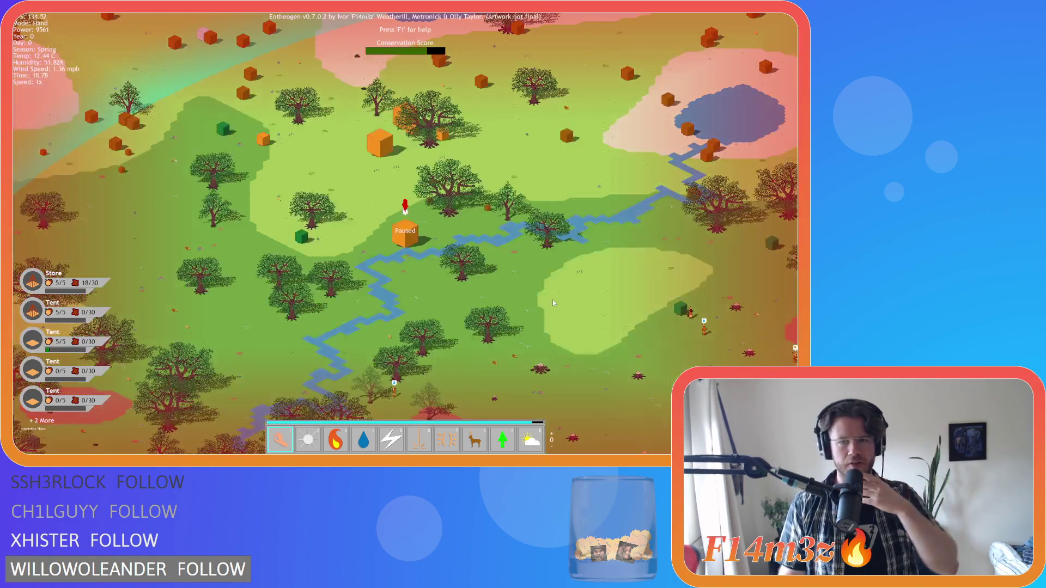
{"action": "key", "text": "s"}
{"action": "key", "text": "d"}
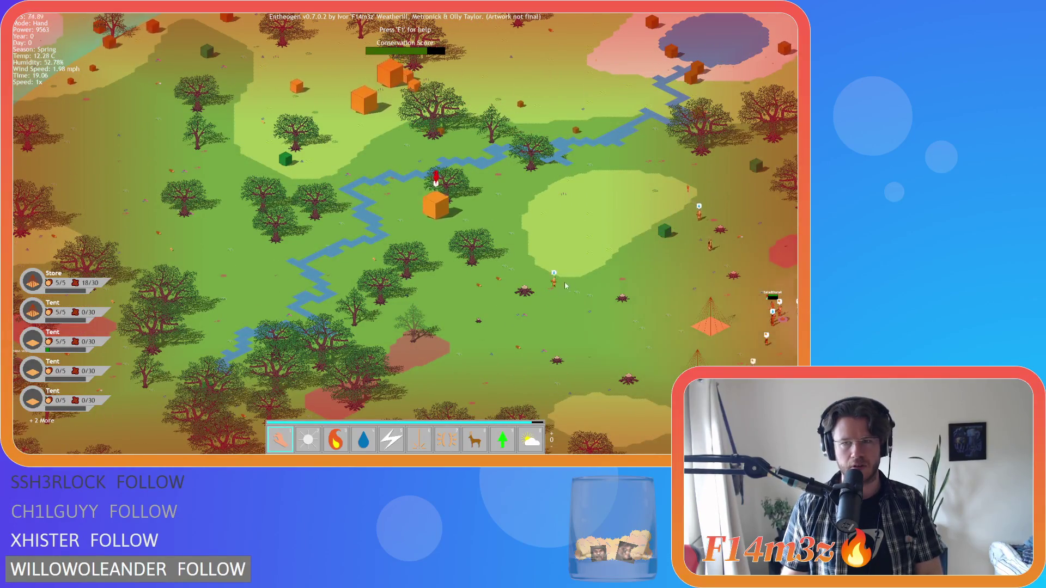
{"action": "key", "text": "d"}
{"action": "key", "text": "d"}
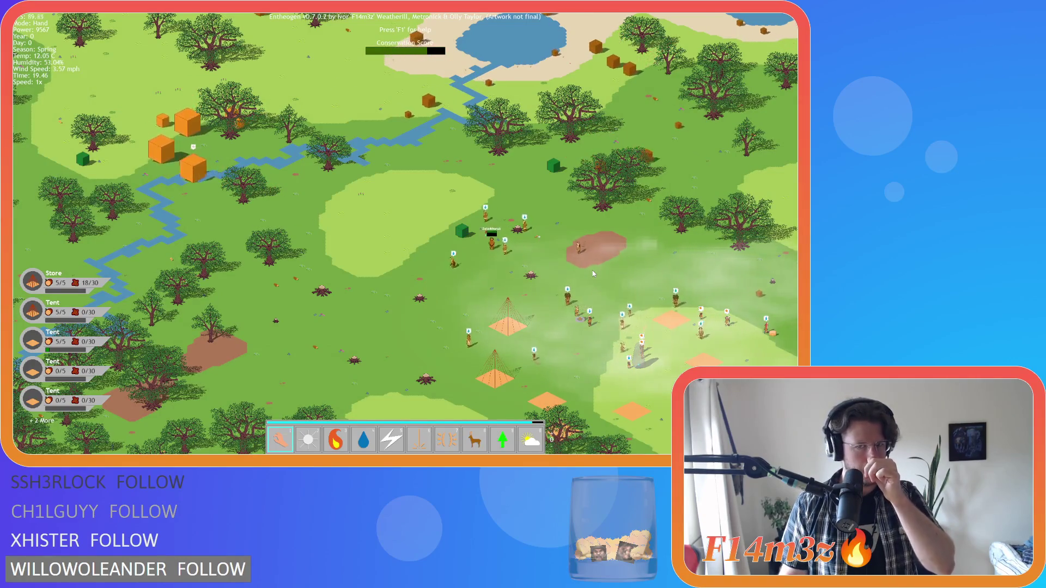
{"action": "left_click", "coordinate": [392, 231]}
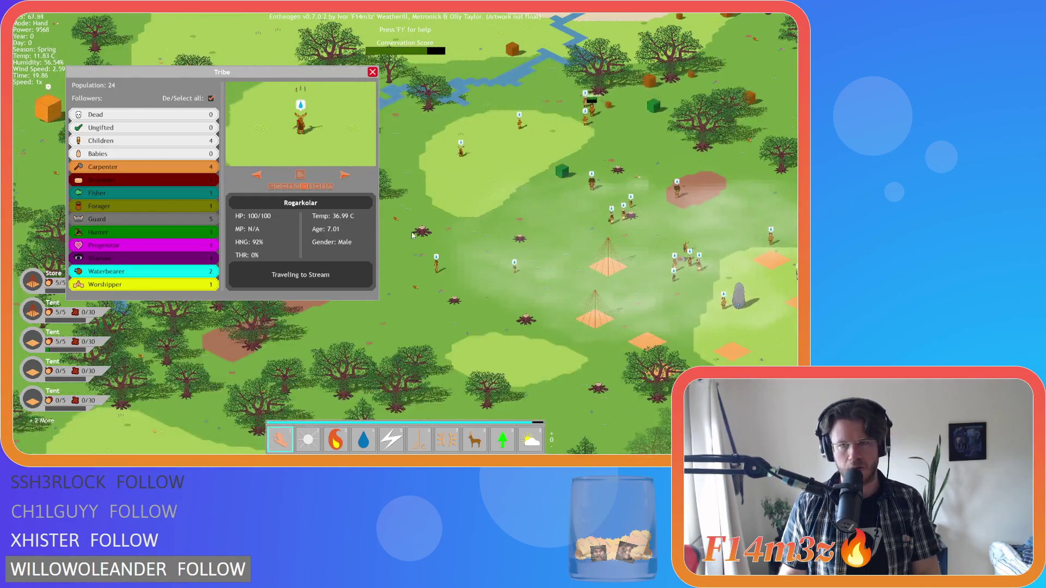
Pan across the lake and stream, tracking the hunter until he starts Harvesting, then close the Tribe panel.
{"action": "key", "text": "s"}
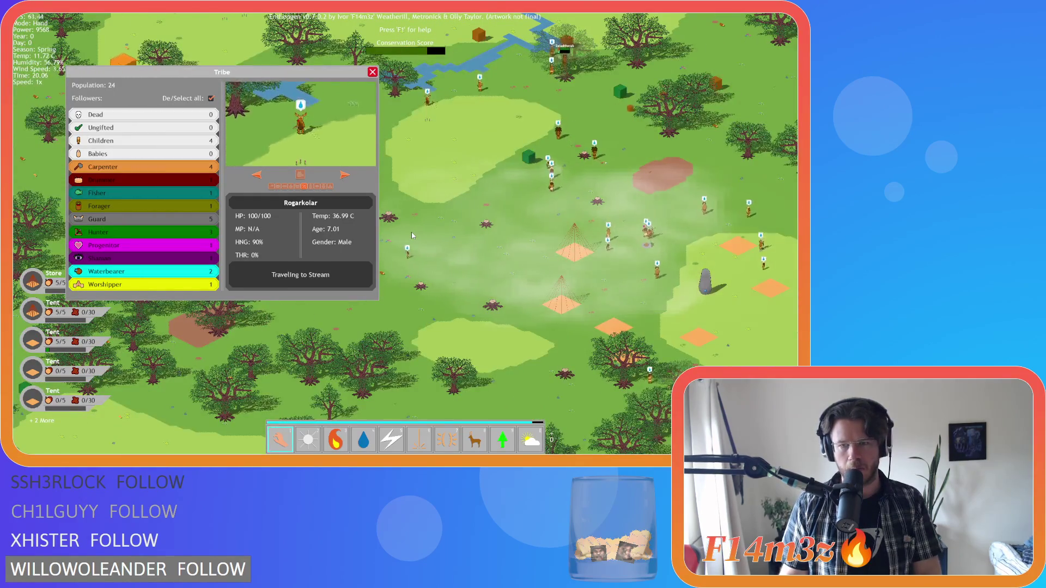
{"action": "key", "text": "w"}
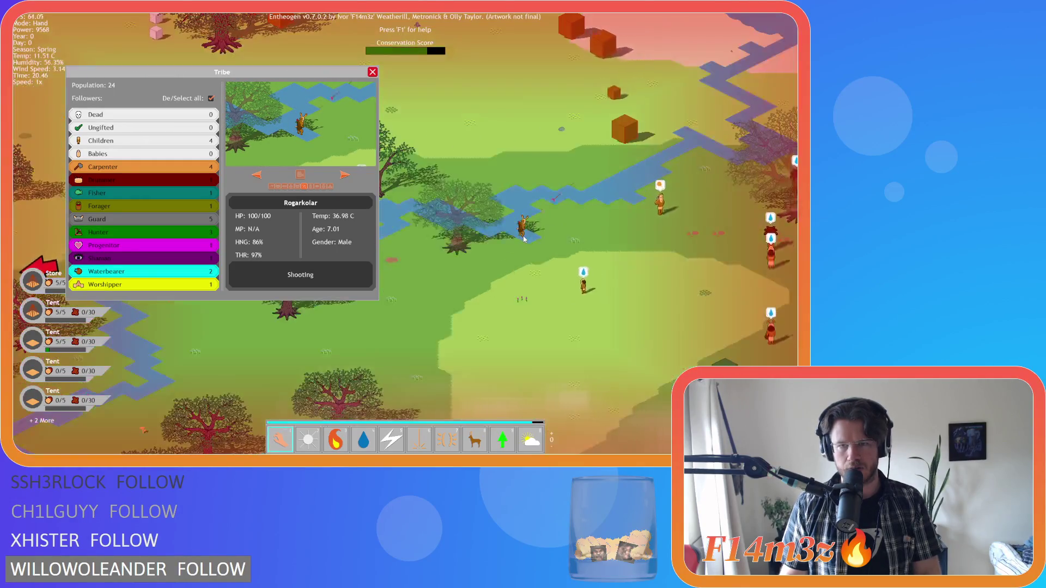
{"action": "scroll", "coordinate": [524, 238], "scroll_direction": "down", "scroll_amount": 3}
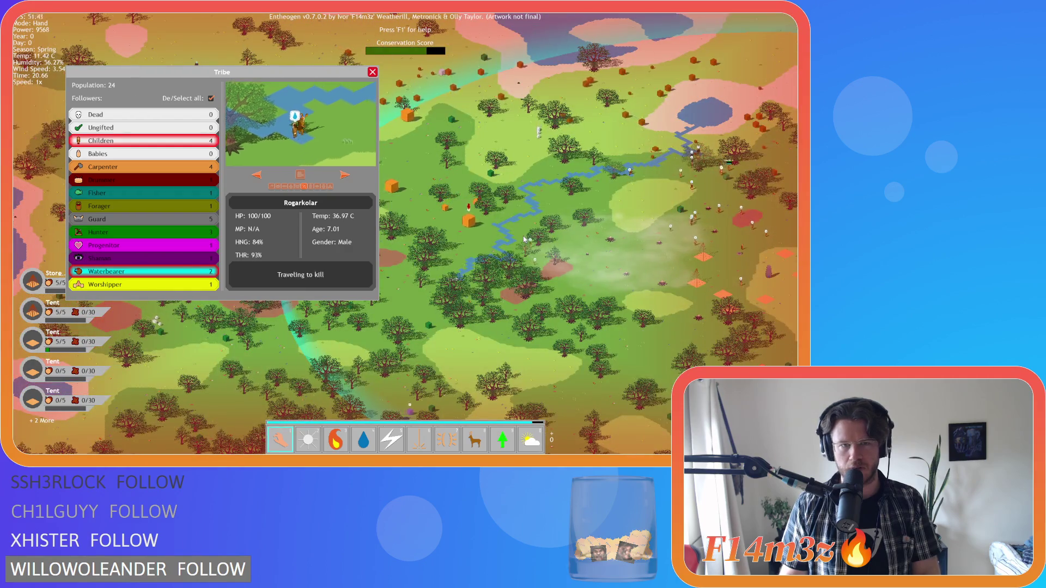
{"action": "key", "text": "d"}
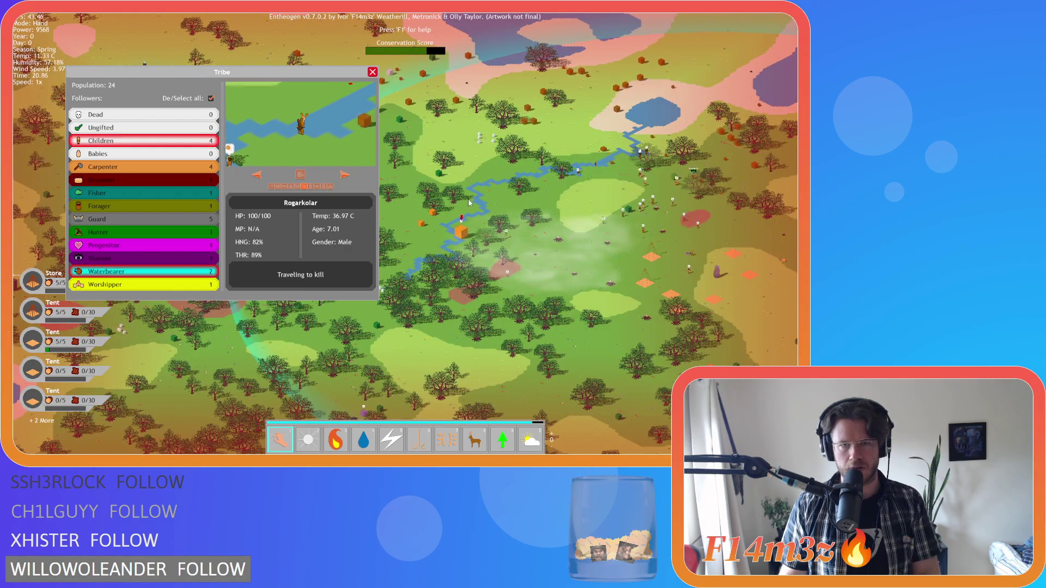
{"action": "key", "text": "d"}
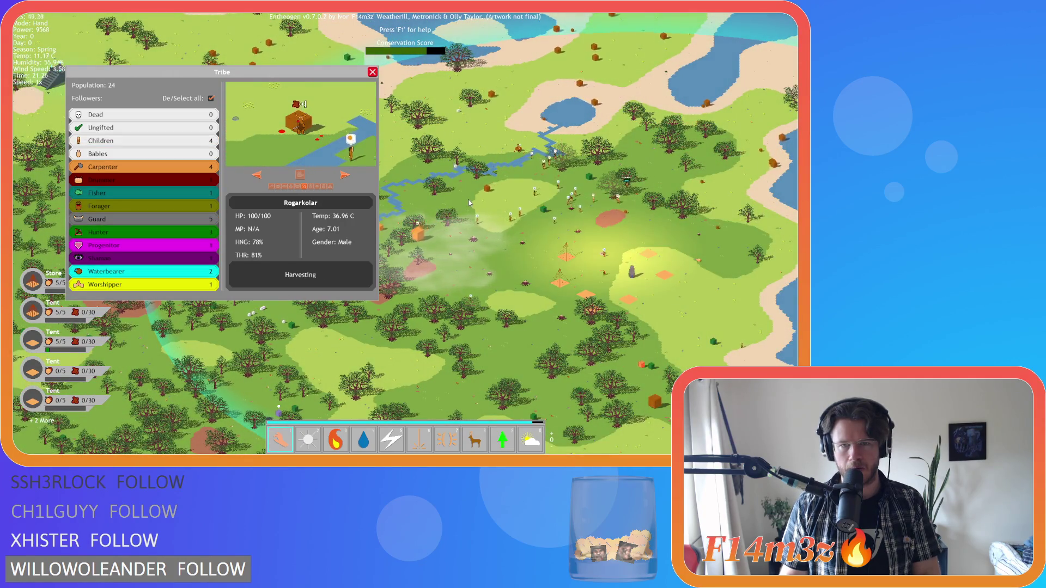
{"action": "key", "text": "a"}
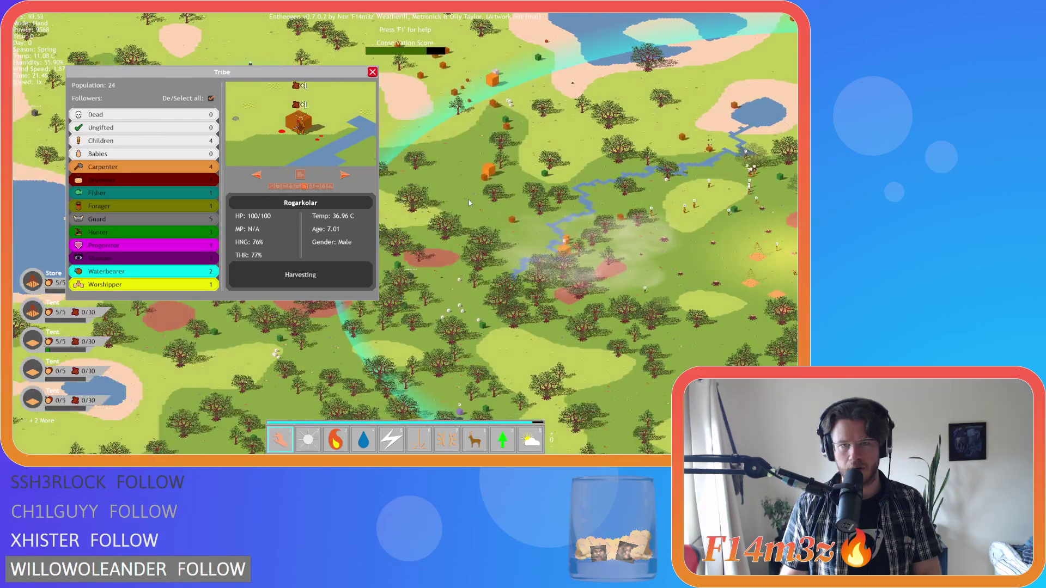
{"action": "key", "text": "w"}
{"action": "key", "text": "d"}
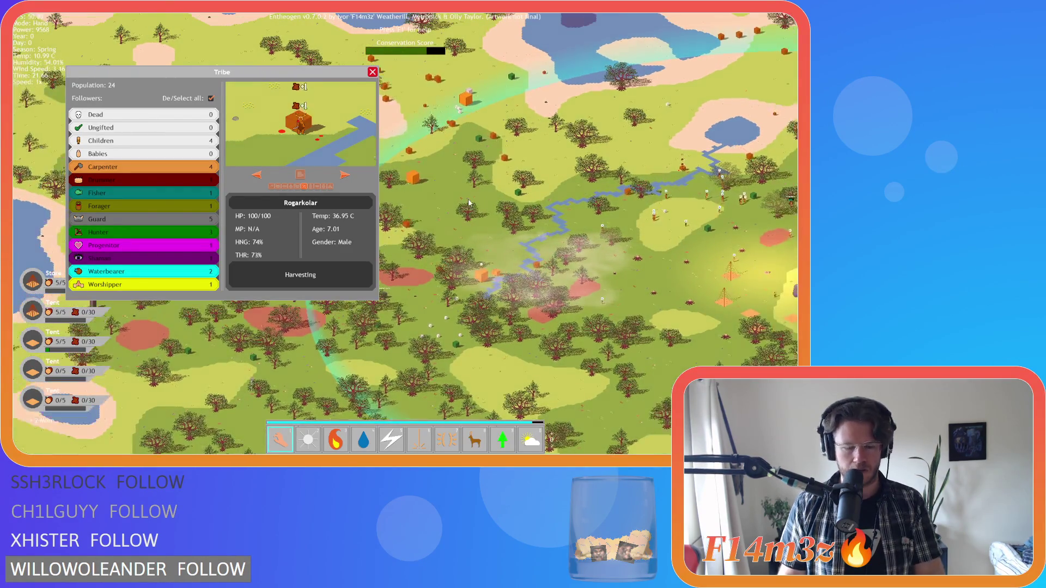
{"action": "key", "text": "Escape"}
{"action": "key", "text": "Escape"}
{"action": "key", "text": "Escape"}
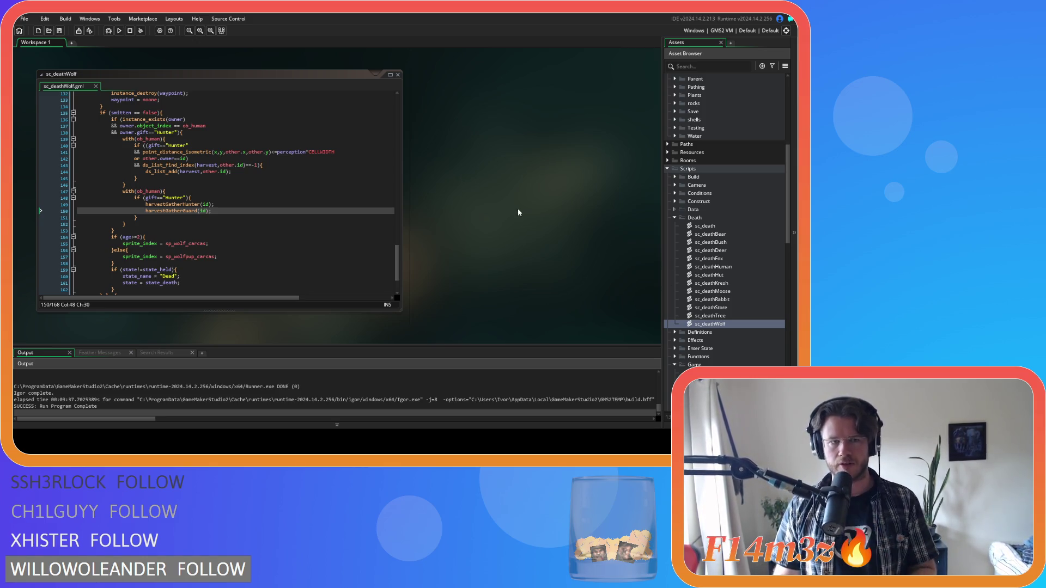
Browse the Death and Game script folders in the Asset Browser, down to sc_fireRain.
{"action": "left_click", "coordinate": [729, 267]}
{"action": "key", "text": "Up"}
{"action": "key", "text": "Up"}
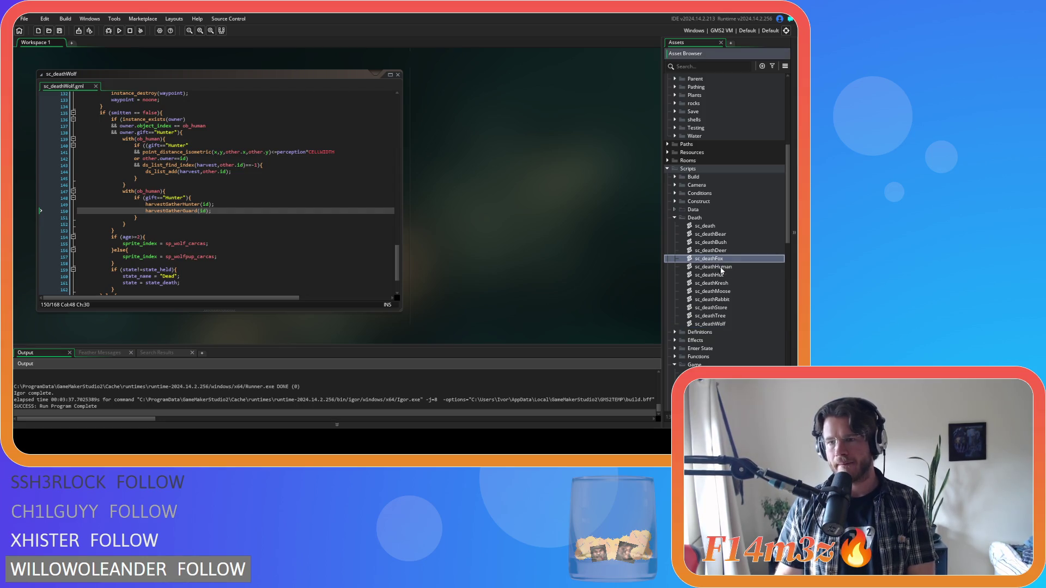
{"action": "left_click", "coordinate": [675, 217]}
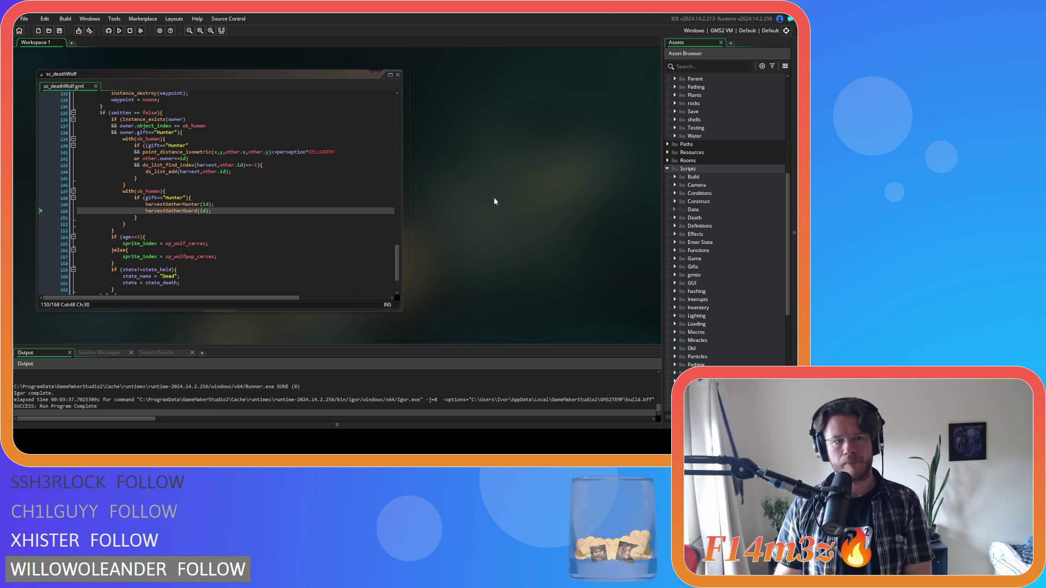
{"action": "scroll", "coordinate": [682, 244], "scroll_direction": "down", "scroll_amount": 6}
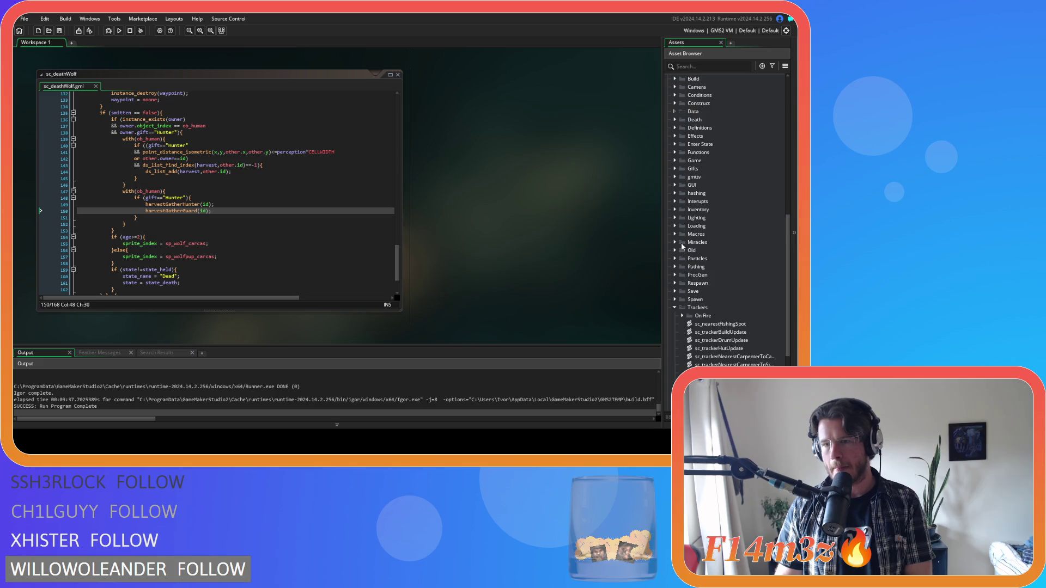
{"action": "scroll", "coordinate": [675, 245], "scroll_direction": "up", "scroll_amount": 3}
{"action": "left_click", "coordinate": [675, 185]}
{"action": "scroll", "coordinate": [730, 237], "scroll_direction": "down", "scroll_amount": 4}
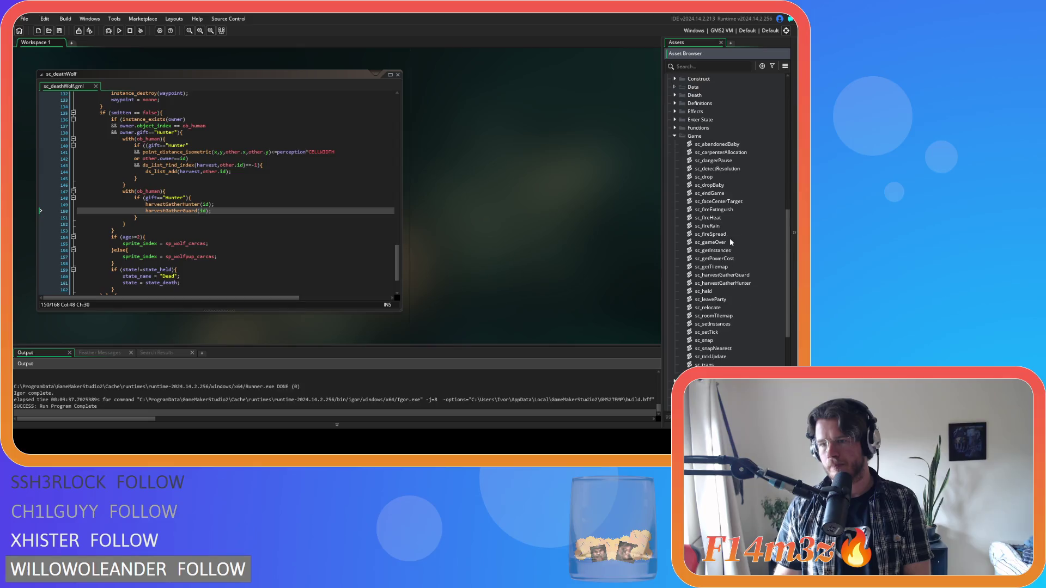
{"action": "scroll", "coordinate": [739, 236], "scroll_direction": "up", "scroll_amount": 2}
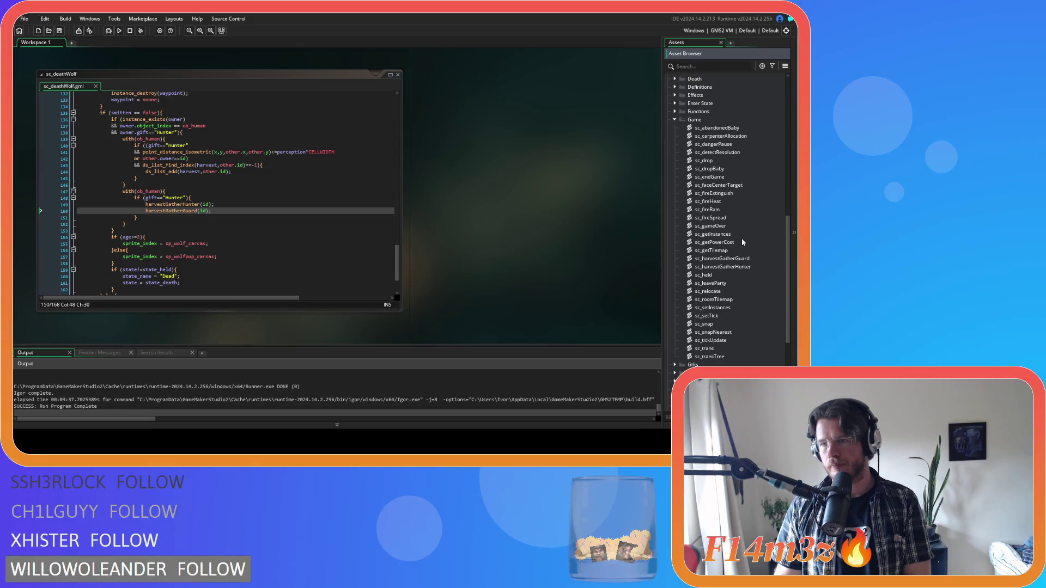
{"action": "left_click", "coordinate": [743, 224]}
{"action": "key", "text": "Up"}
{"action": "key", "text": "Up"}
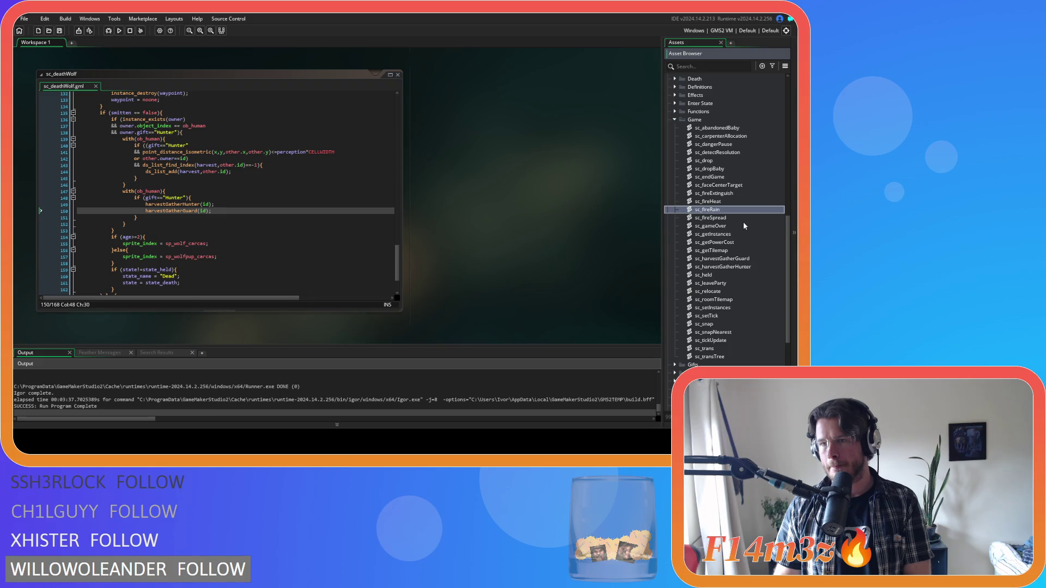
{"action": "left_click", "coordinate": [674, 120]}
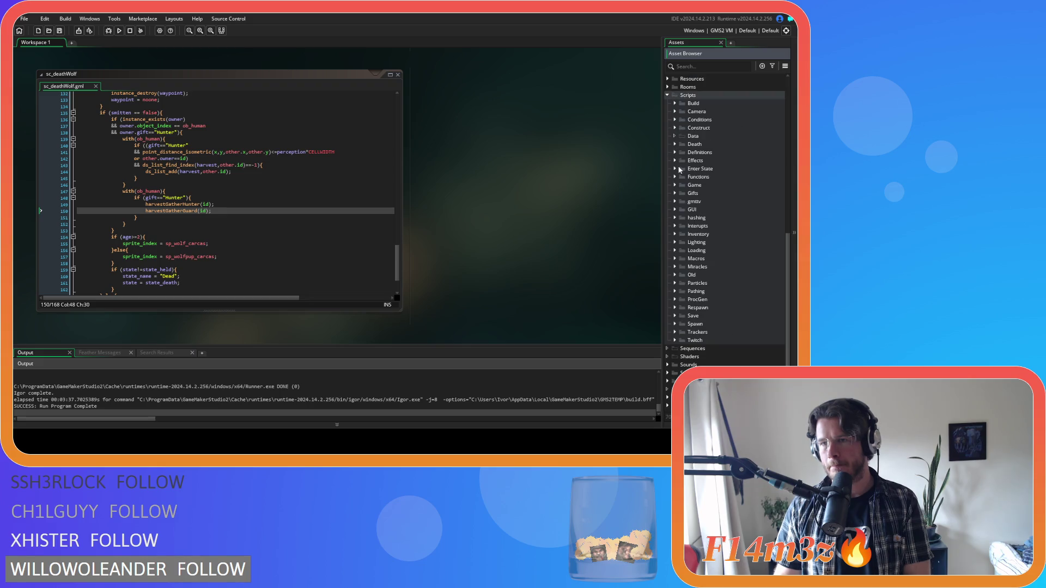
Open sc_deathDeer from the Death folder at its Hunter gift check on line 149.
{"action": "left_click", "coordinate": [674, 145]}
{"action": "double_click", "coordinate": [730, 176]}
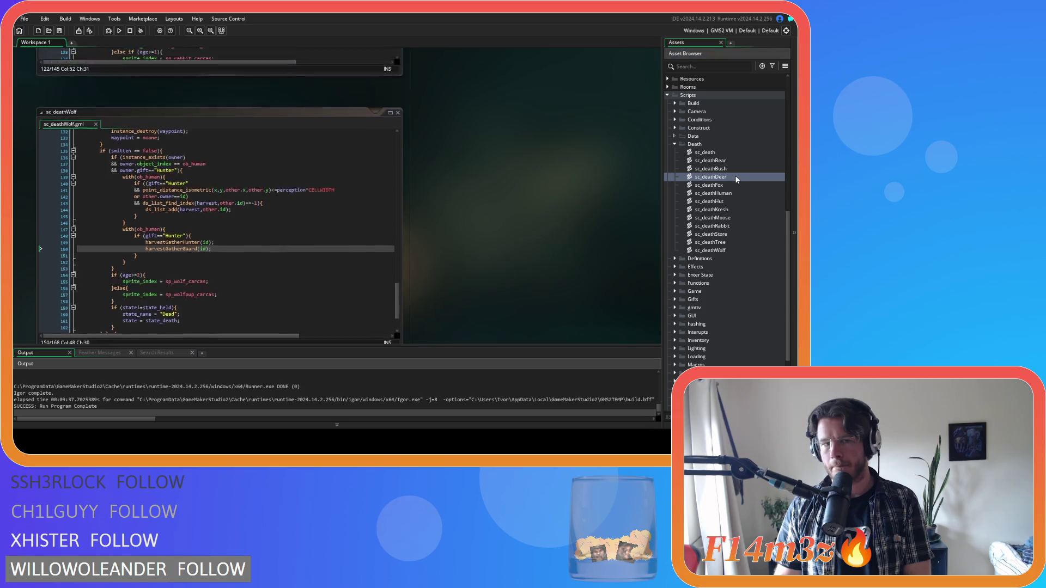
{"action": "left_click", "coordinate": [262, 197]}
{"action": "left_click", "coordinate": [255, 165]}
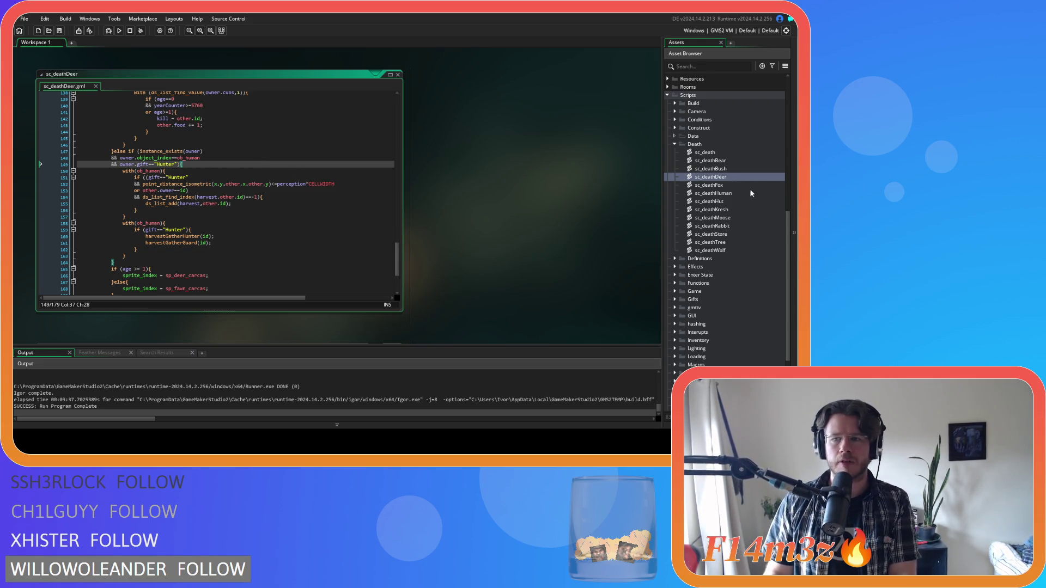
Delete the owner.gift=="Hunter" condition line from sc_deathBear and sc_deathDeer.
{"action": "double_click", "coordinate": [744, 160]}
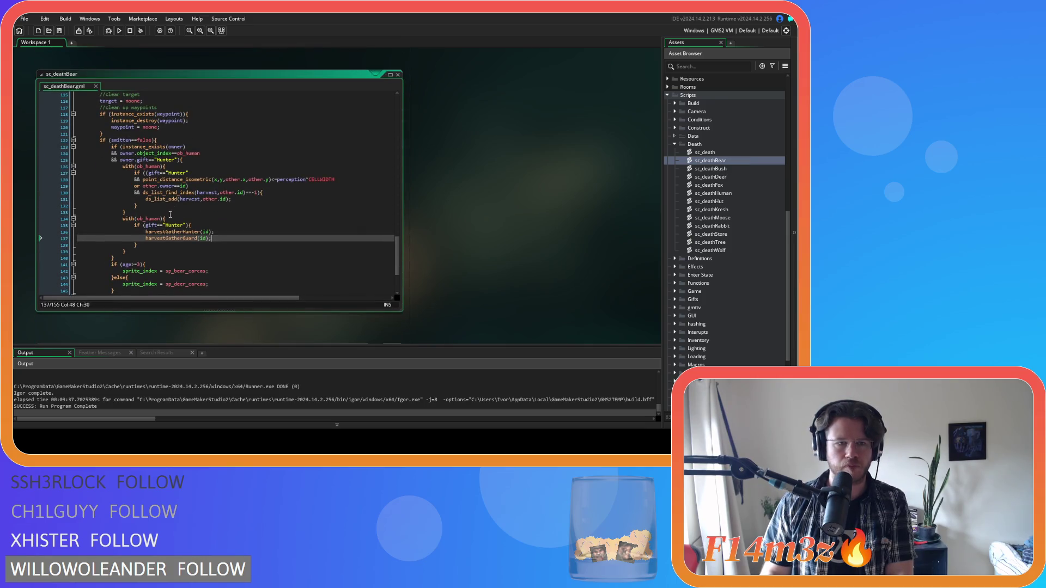
{"action": "left_click_drag", "start_coordinate": [178, 160], "coordinate": [57, 159]}
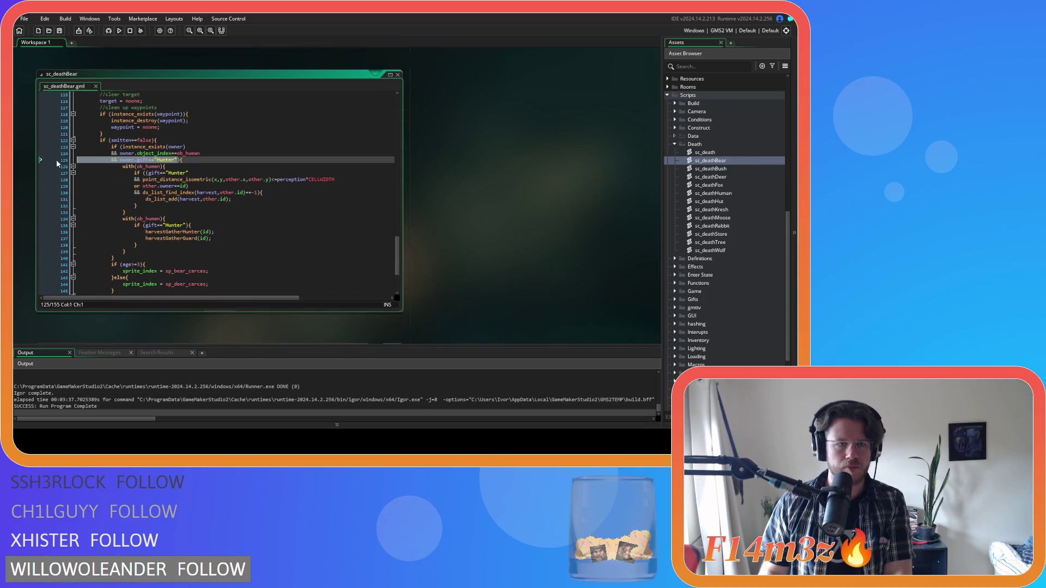
{"action": "key", "text": "BackSpace"}
{"action": "key", "text": "BackSpace"}
{"action": "double_click", "coordinate": [711, 177]}
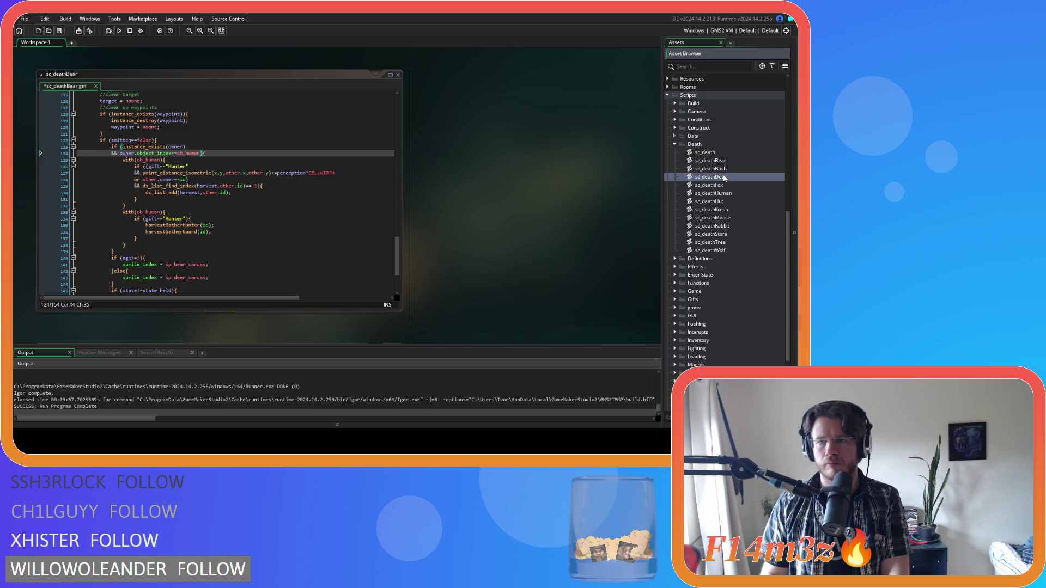
{"action": "left_click_drag", "start_coordinate": [178, 165], "coordinate": [77, 164]}
{"action": "key", "text": "BackSpace"}
{"action": "key", "text": "BackSpace"}
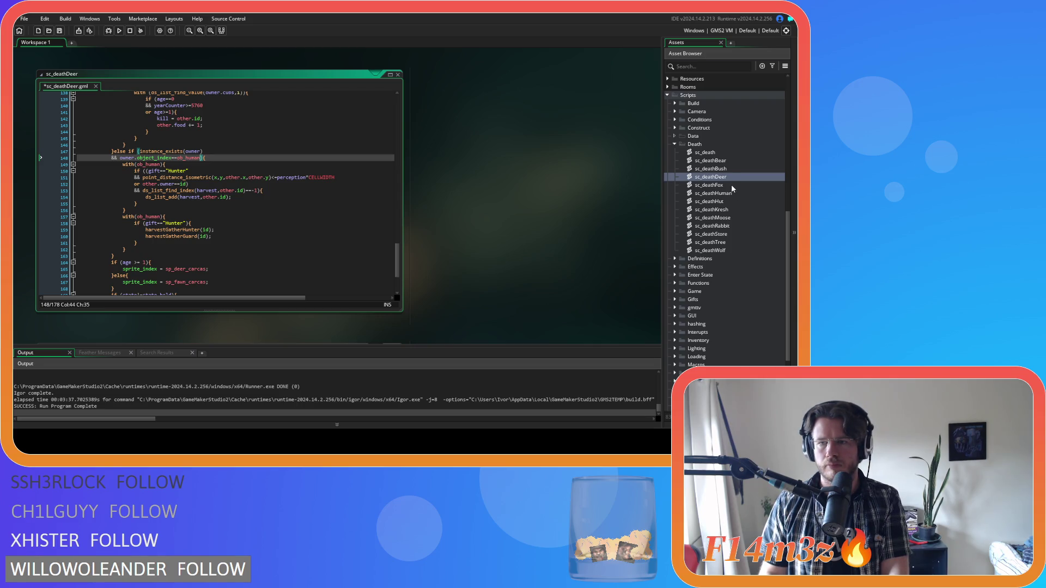
Delete the Hunter-gift condition line from sc_deathFox and sc_deathMoose.
{"action": "double_click", "coordinate": [719, 185]}
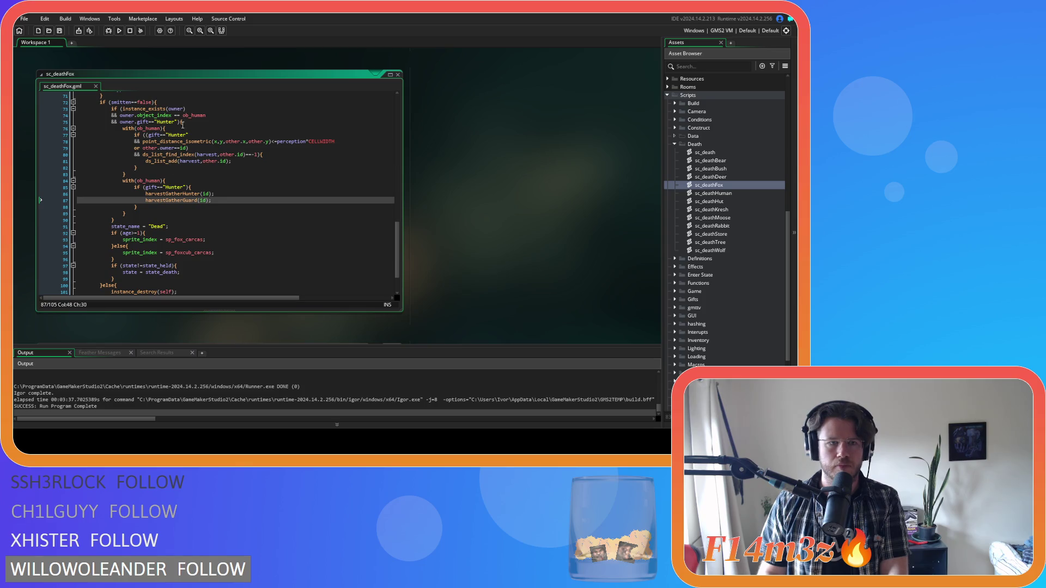
{"action": "left_click_drag", "start_coordinate": [183, 122], "coordinate": [40, 123]}
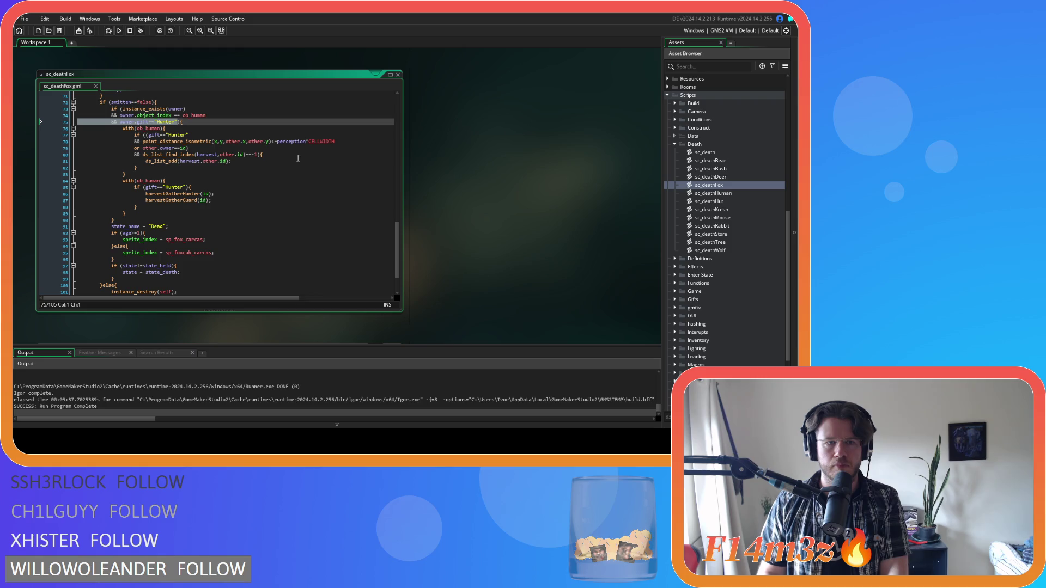
{"action": "key", "text": "BackSpace"}
{"action": "key", "text": "BackSpace"}
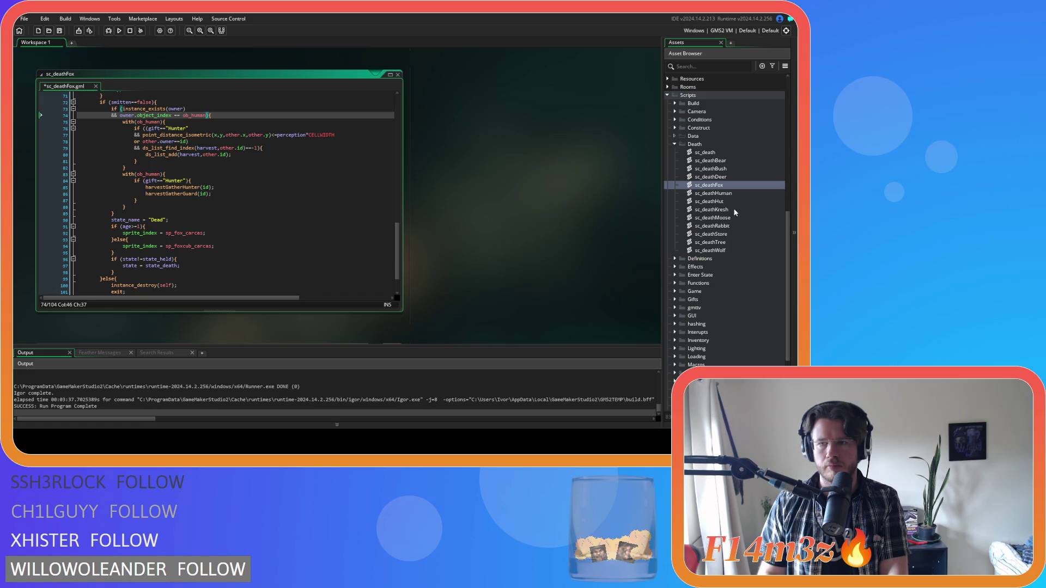
{"action": "double_click", "coordinate": [713, 217]}
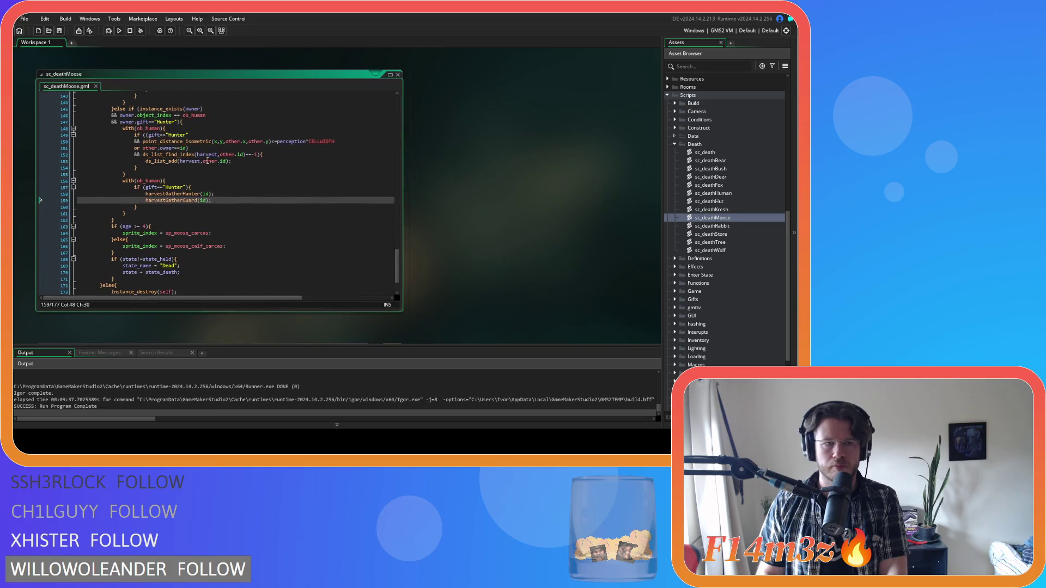
{"action": "left_click_drag", "start_coordinate": [180, 121], "coordinate": [77, 126]}
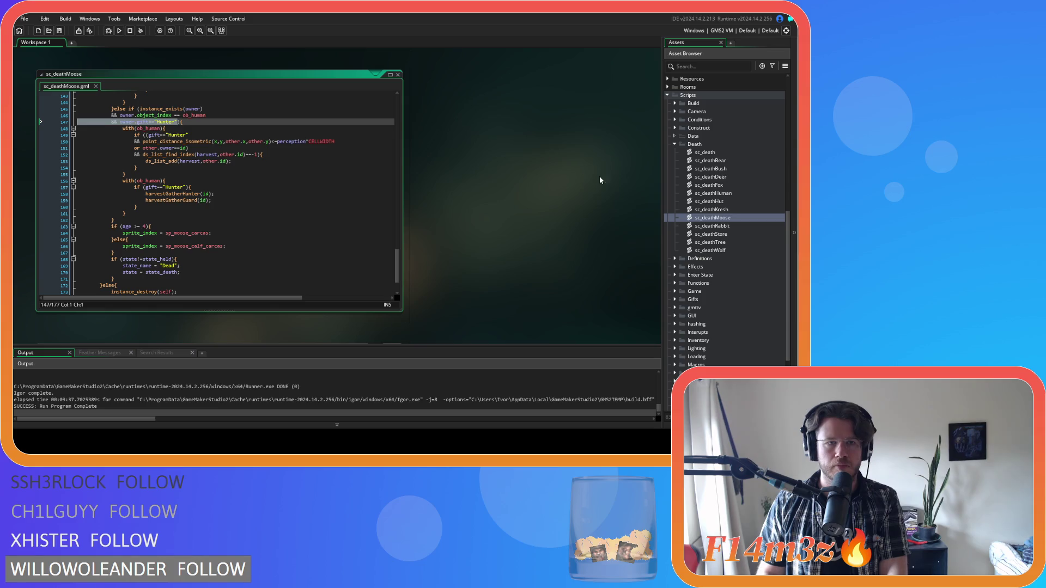
{"action": "key", "text": "BackSpace"}
{"action": "key", "text": "BackSpace"}
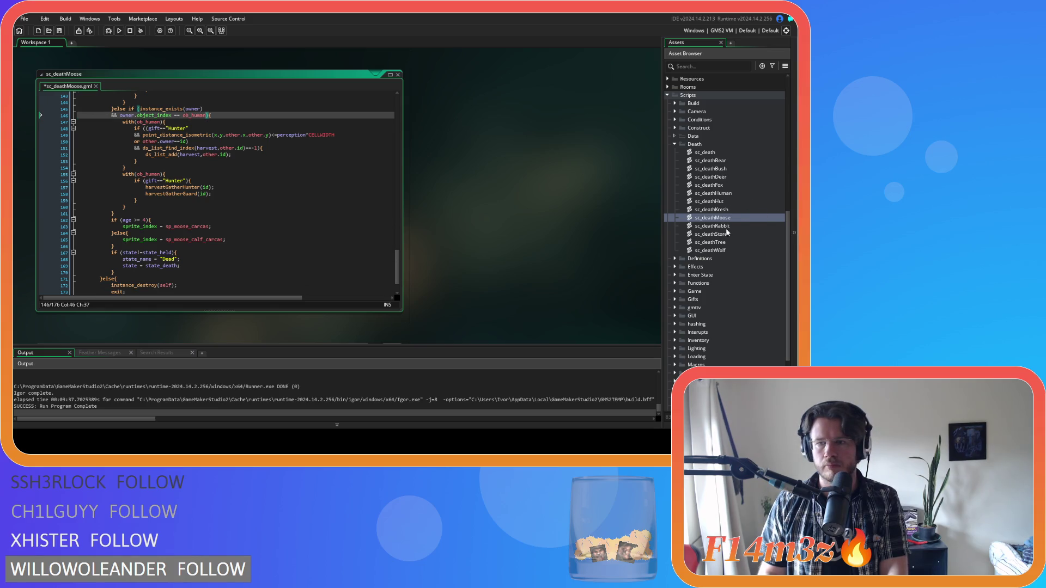
Remove the Hunter-gift condition from sc_deathRabbit and sc_deathWolf, save, then select the other.owner==id check.
{"action": "double_click", "coordinate": [714, 225]}
{"action": "left_click_drag", "start_coordinate": [183, 137], "coordinate": [51, 135]}
{"action": "key", "text": "BackSpace"}
{"action": "key", "text": "BackSpace"}
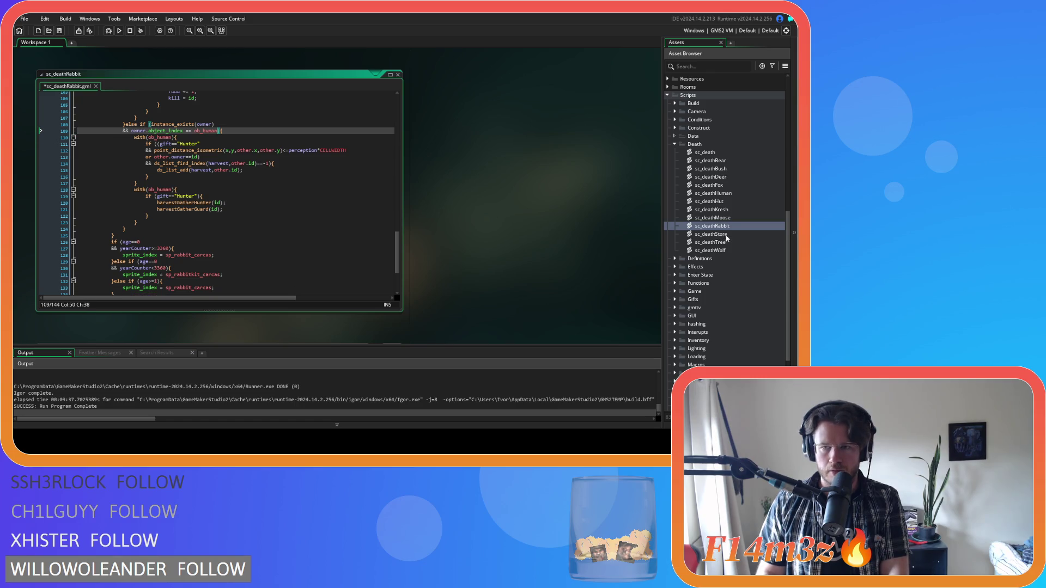
{"action": "left_click", "coordinate": [732, 252]}
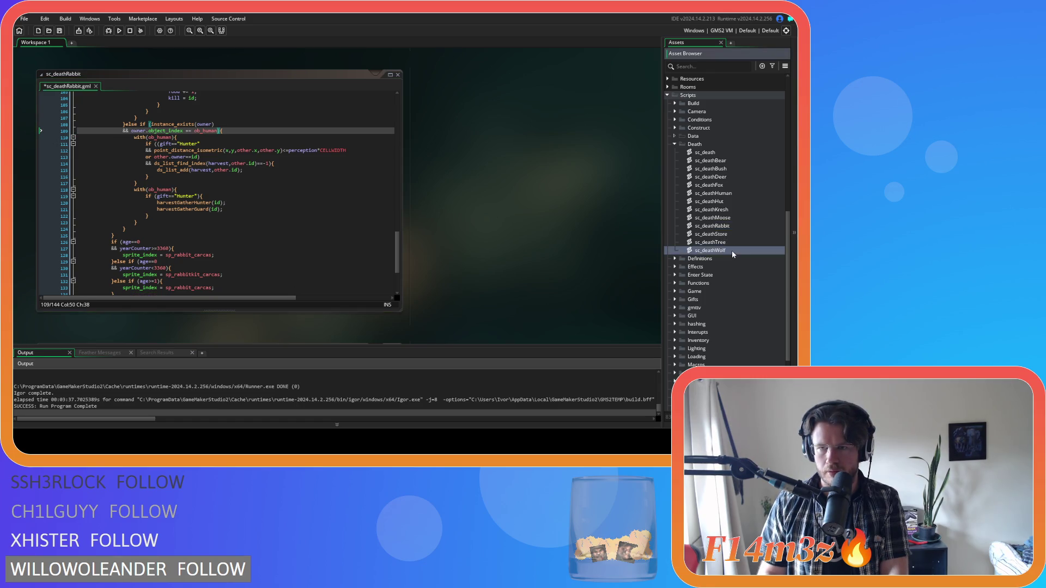
{"action": "double_click", "coordinate": [732, 251]}
{"action": "left_click_drag", "start_coordinate": [176, 133], "coordinate": [49, 131]}
{"action": "key", "text": "BackSpace"}
{"action": "key", "text": "BackSpace"}
{"action": "left_click", "coordinate": [224, 151]}
{"action": "key", "text": "ctrl+s"}
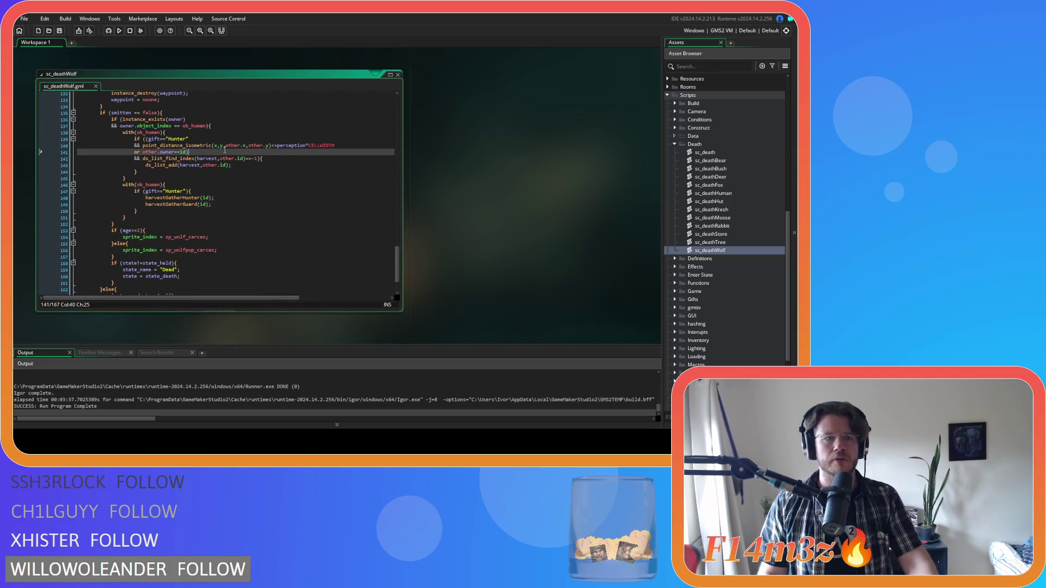
{"action": "left_click", "coordinate": [181, 133]}
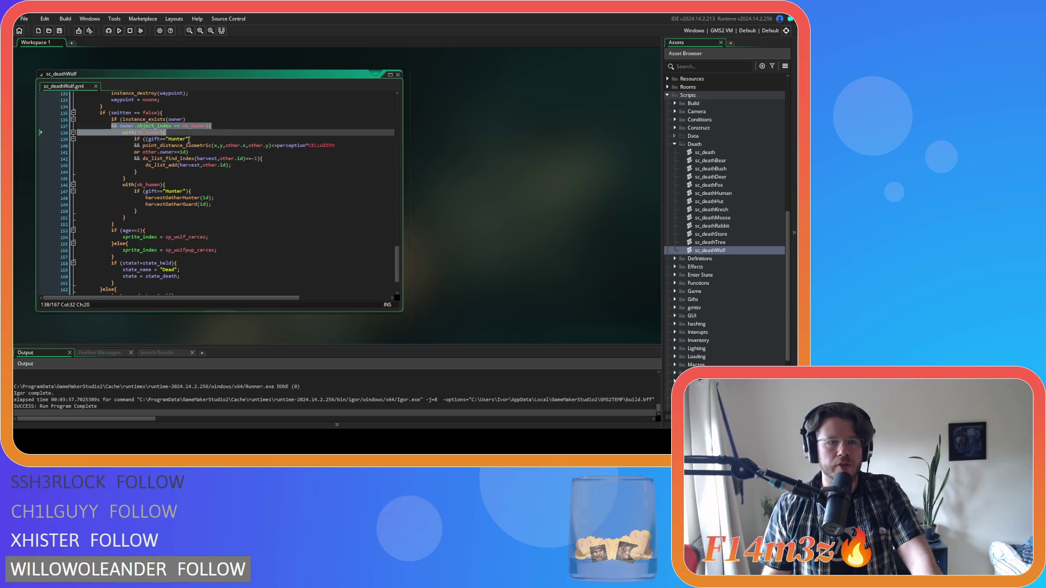
{"action": "left_click_drag", "start_coordinate": [134, 152], "coordinate": [236, 166]}
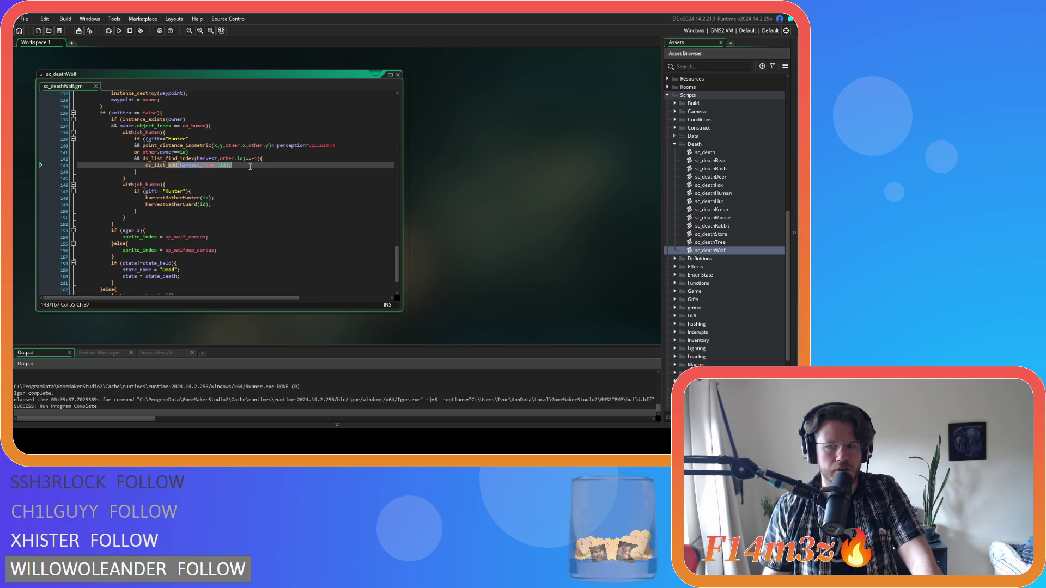
Expand the Predators and Prey animal groups, open ob_deer and its Create event.
{"action": "scroll", "coordinate": [686, 126], "scroll_direction": "up", "scroll_amount": 10}
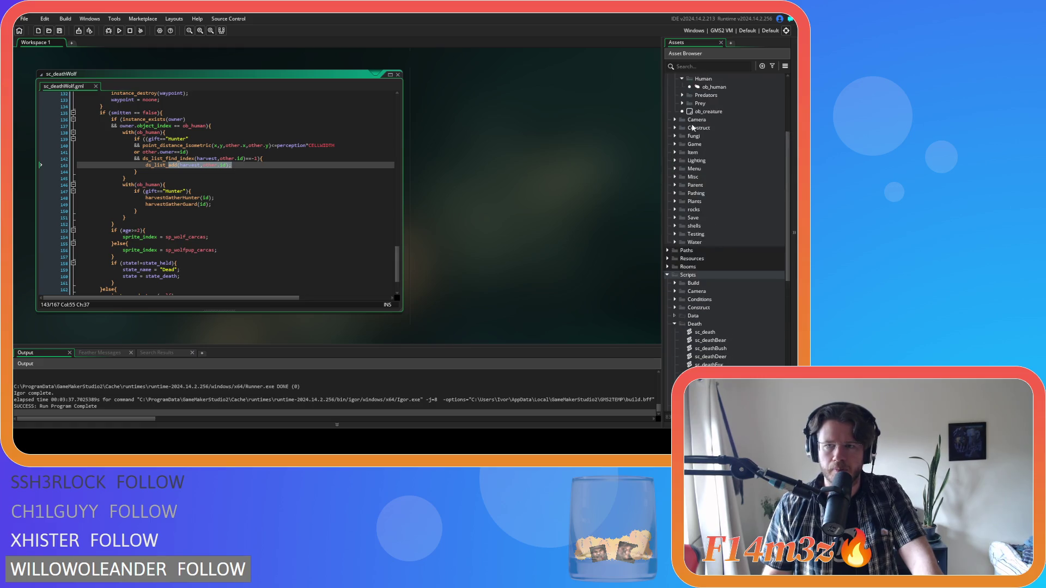
{"action": "scroll", "coordinate": [694, 128], "scroll_direction": "down", "scroll_amount": 1}
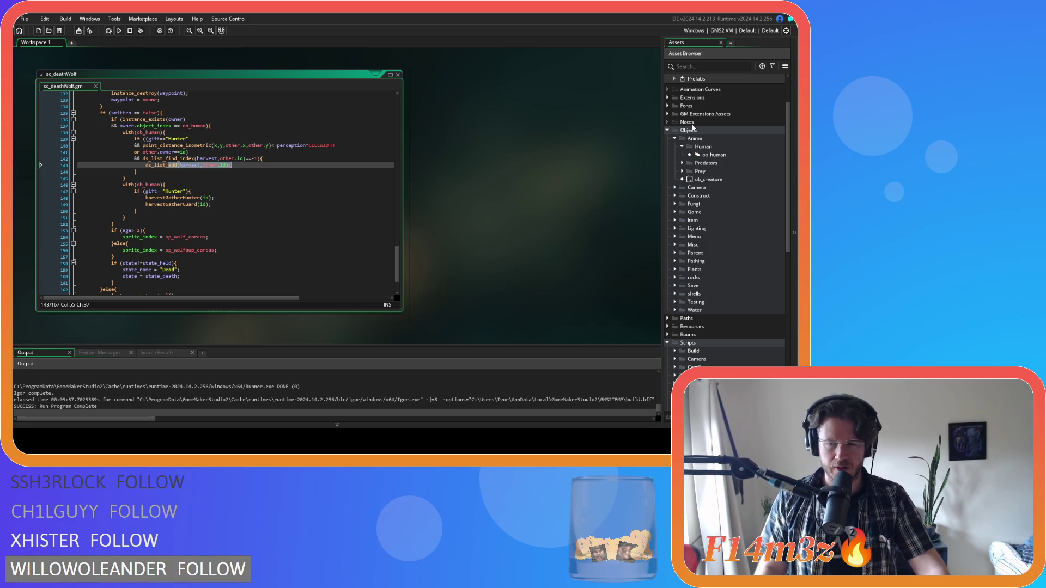
{"action": "left_click", "coordinate": [709, 156]}
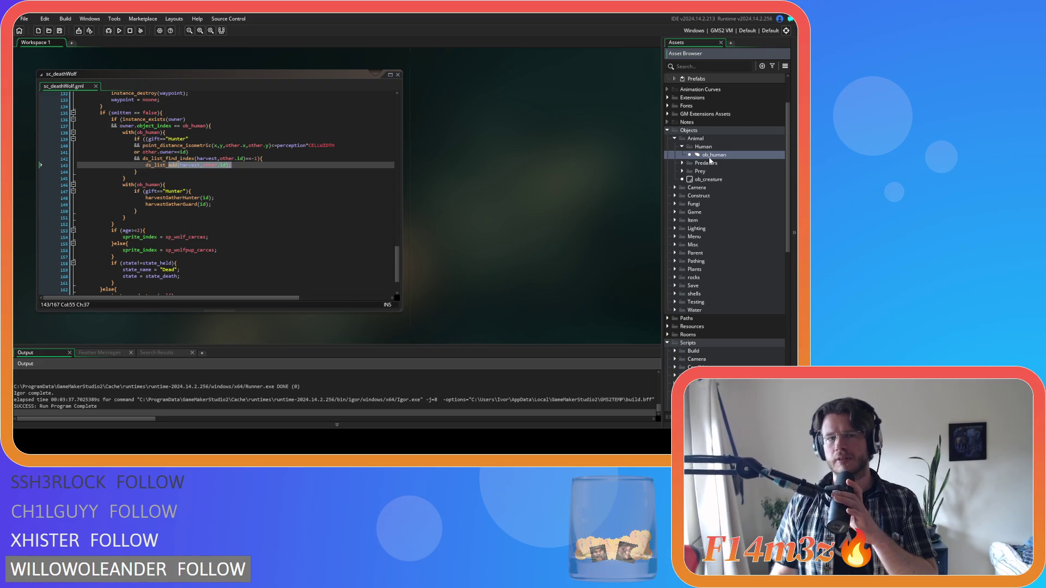
{"action": "scroll", "coordinate": [711, 161], "scroll_direction": "down", "scroll_amount": 1}
{"action": "scroll", "coordinate": [719, 168], "scroll_direction": "up", "scroll_amount": 1}
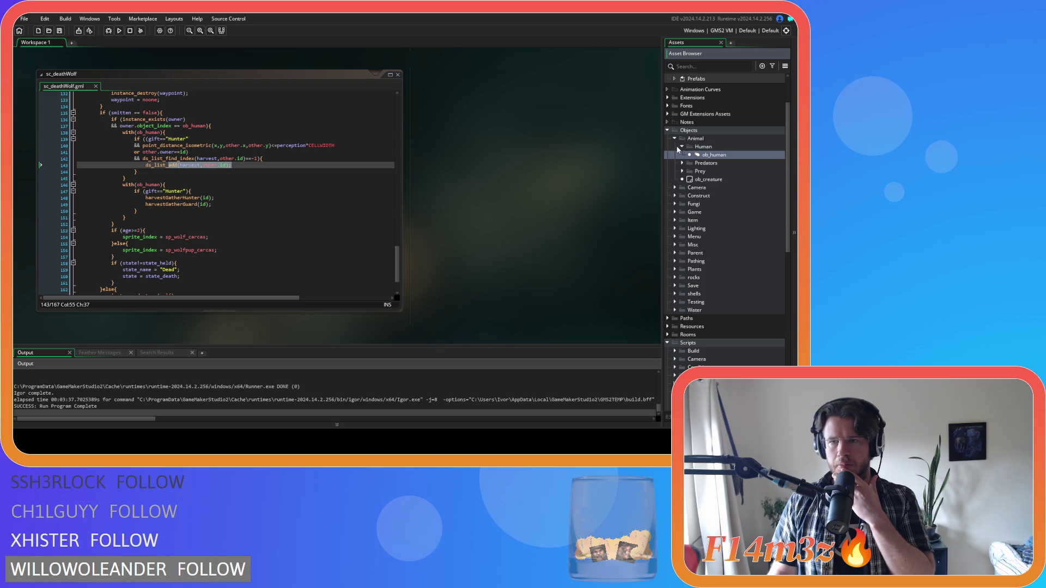
{"action": "left_click", "coordinate": [682, 163]}
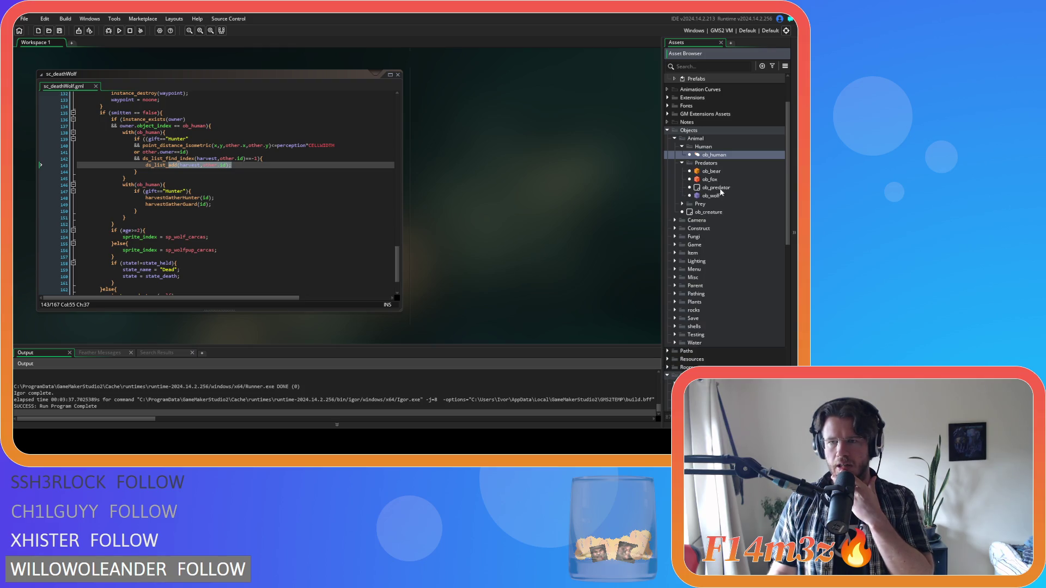
{"action": "left_click", "coordinate": [718, 173]}
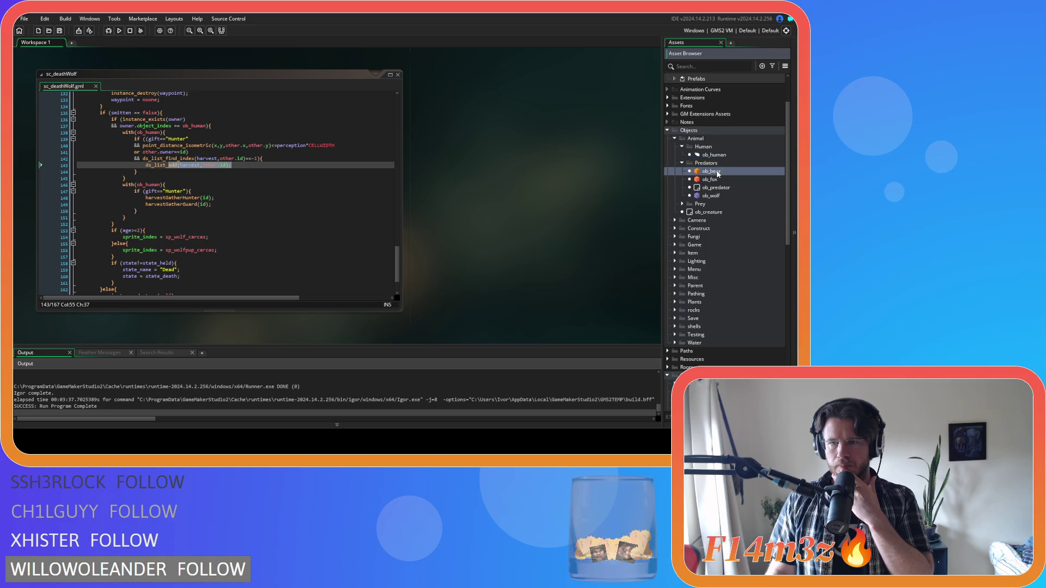
{"action": "left_click", "coordinate": [682, 204]}
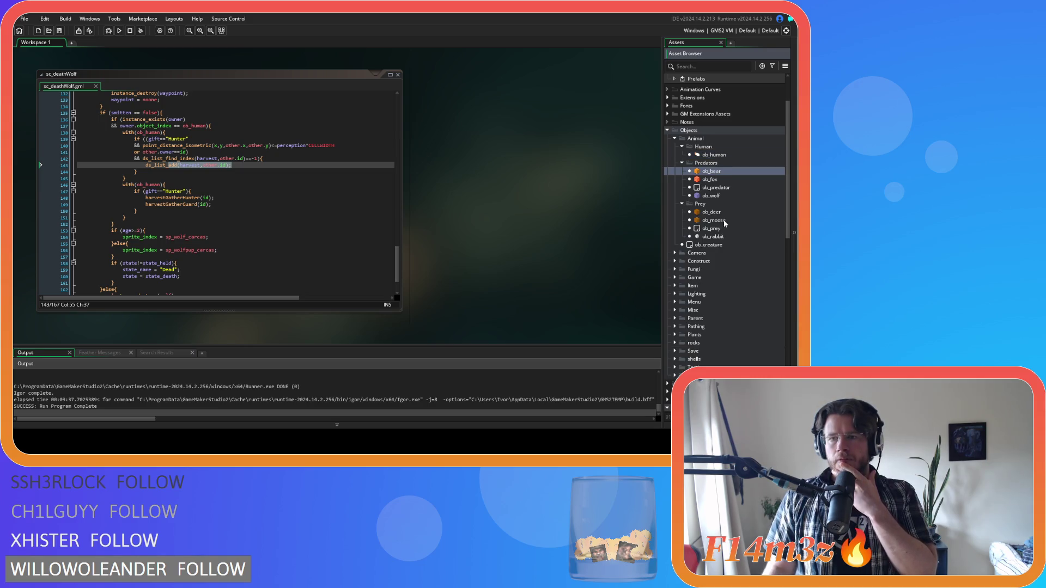
{"action": "double_click", "coordinate": [711, 212]}
{"action": "double_click", "coordinate": [203, 92]}
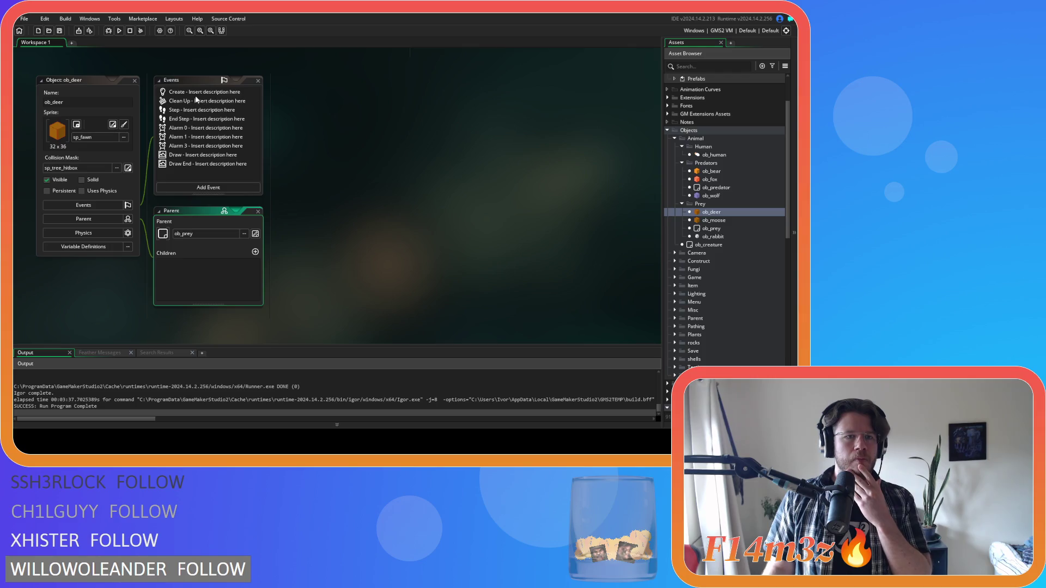
Search the deer's Create code for 'state_death' and jump to the function definition.
{"action": "key", "text": "ctrl+f"}
{"action": "type", "text": "state"}
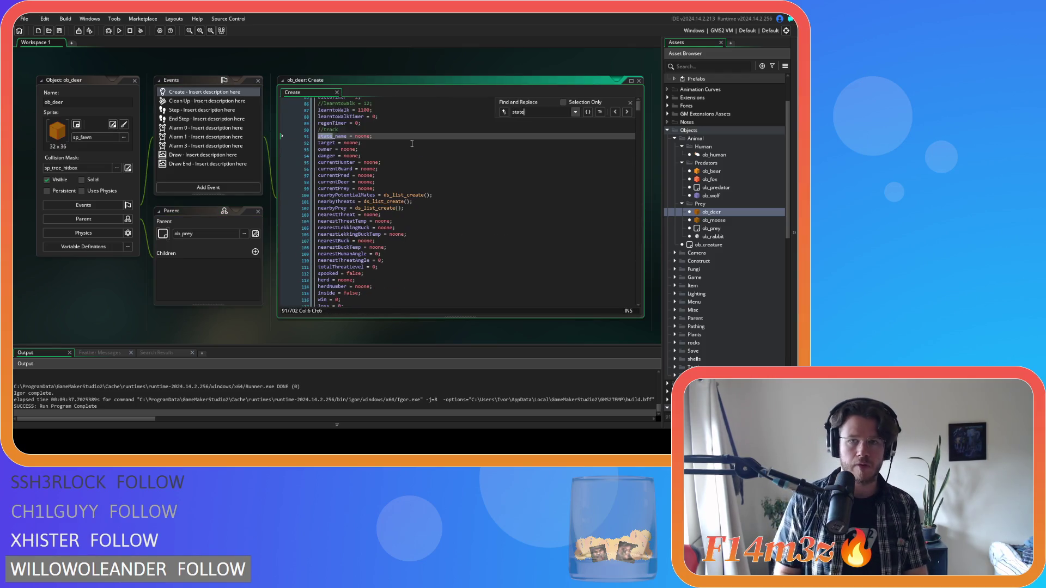
{"action": "type", "text": "_death"}
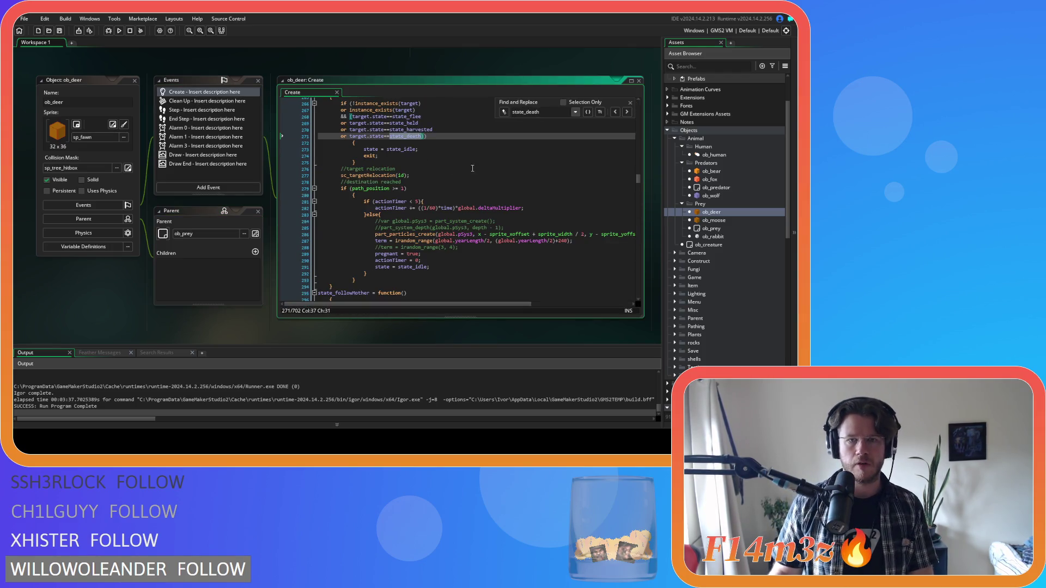
{"action": "left_click", "coordinate": [627, 112]}
{"action": "left_click", "coordinate": [627, 112]}
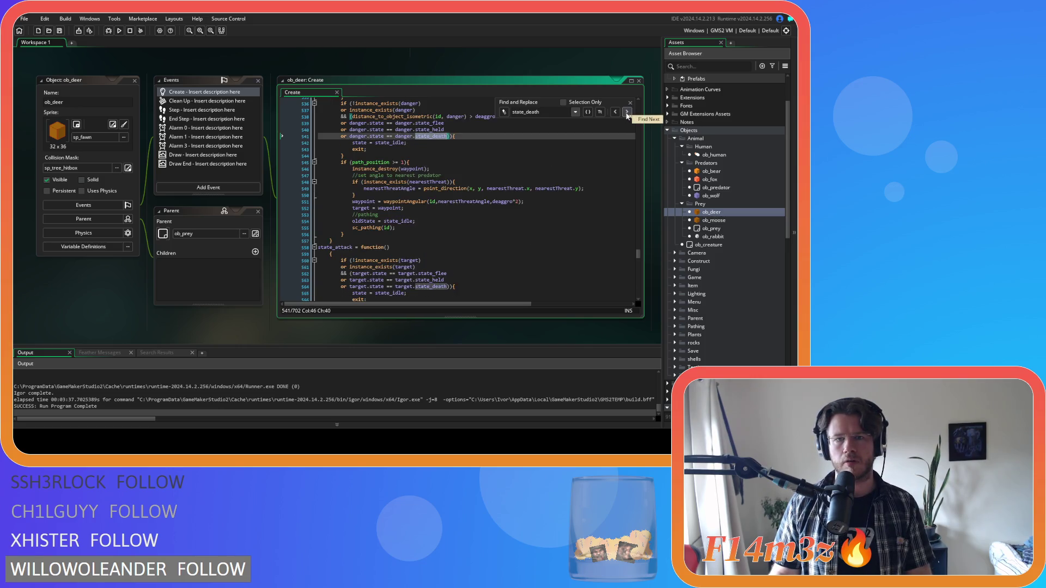
{"action": "left_click", "coordinate": [627, 111]}
{"action": "left_click", "coordinate": [627, 112]}
{"action": "left_click", "coordinate": [615, 112]}
Highlight state_death's with(ob_human) block and its harvest-list removal lines around line 673.
{"action": "scroll", "coordinate": [446, 203], "scroll_direction": "down", "scroll_amount": 1}
{"action": "left_click", "coordinate": [447, 217]}
{"action": "key", "text": "Up"}
{"action": "key", "text": "Up"}
{"action": "key", "text": "Up"}
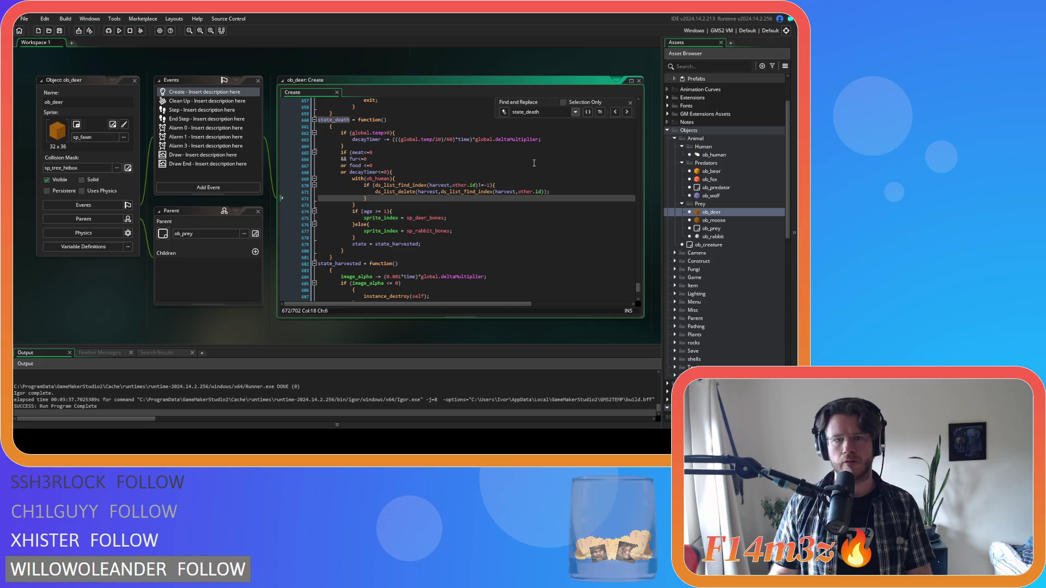
{"action": "key", "text": "Down"}
{"action": "left_click", "coordinate": [630, 103]}
{"action": "mouse_move", "coordinate": [357, 207]}
{"action": "left_mouse_down"}
{"action": "mouse_move", "coordinate": [360, 182]}
{"action": "mouse_move", "coordinate": [459, 193]}
{"action": "left_mouse_up"}
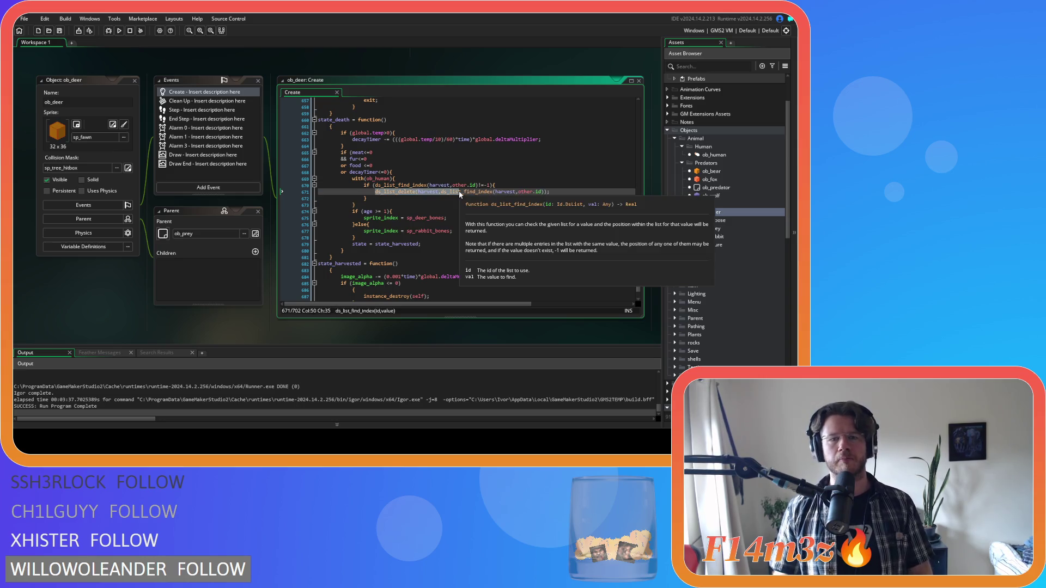
{"action": "mouse_move", "coordinate": [365, 179]}
{"action": "left_mouse_down"}
{"action": "mouse_move", "coordinate": [412, 185]}
{"action": "mouse_move", "coordinate": [347, 192]}
{"action": "mouse_move", "coordinate": [356, 189]}
{"action": "left_mouse_up"}
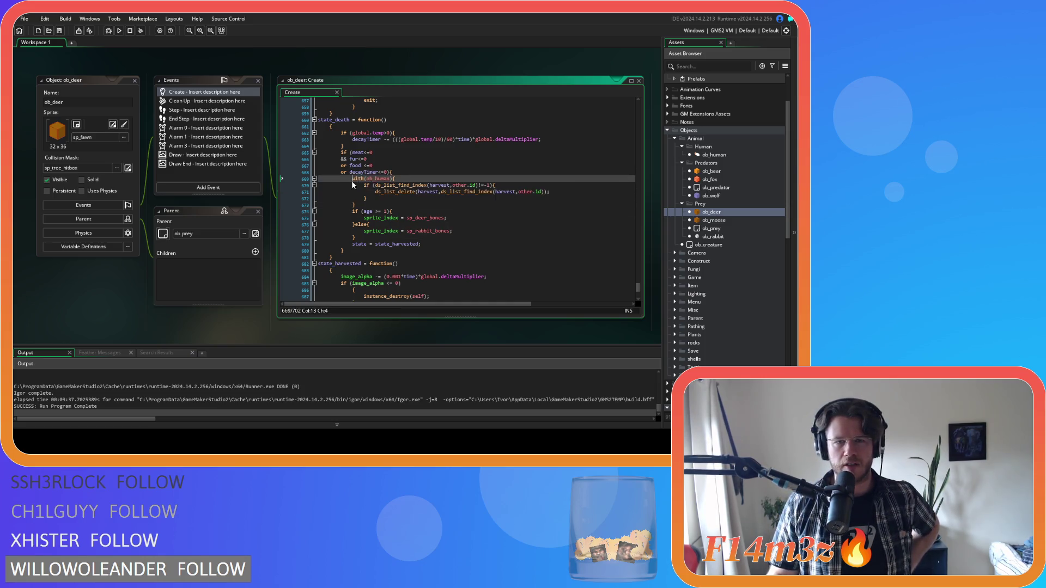
{"action": "left_click", "coordinate": [368, 198]}
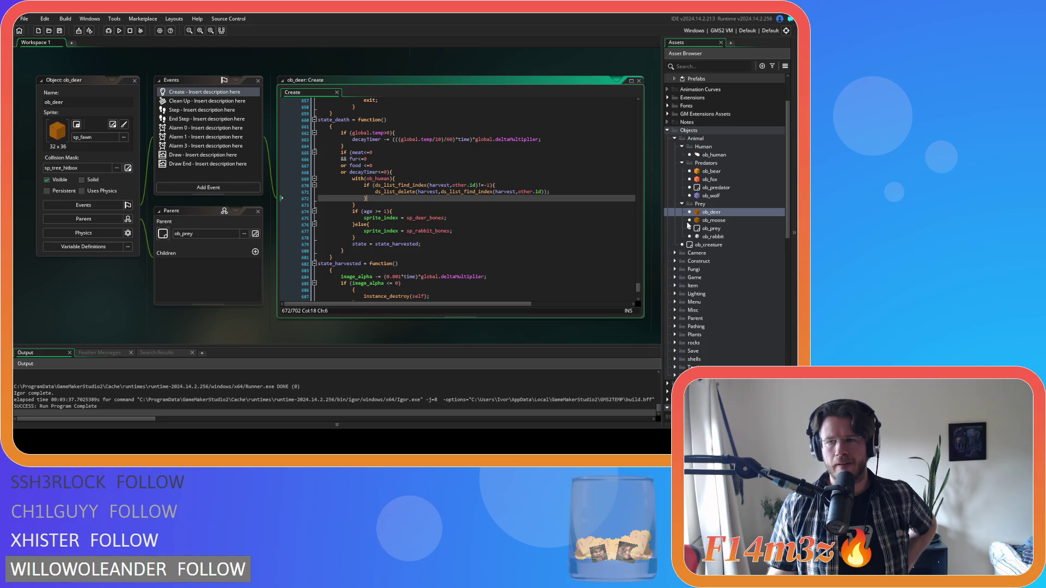
{"action": "scroll", "coordinate": [688, 225], "scroll_direction": "down", "scroll_amount": 3}
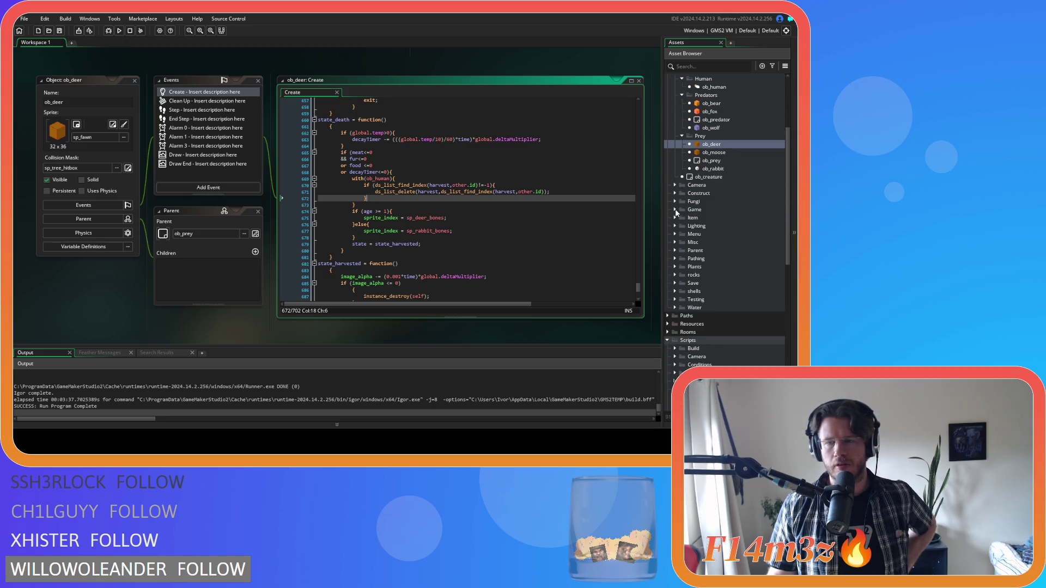
{"action": "scroll", "coordinate": [676, 209], "scroll_direction": "down", "scroll_amount": 5}
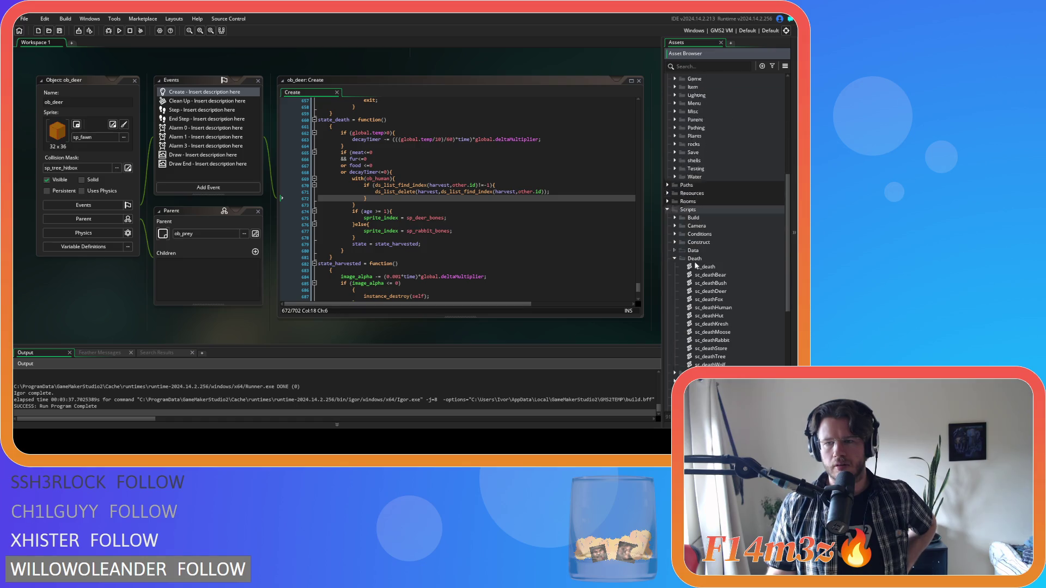
{"action": "scroll", "coordinate": [691, 265], "scroll_direction": "down", "scroll_amount": 5}
{"action": "left_click", "coordinate": [675, 226]}
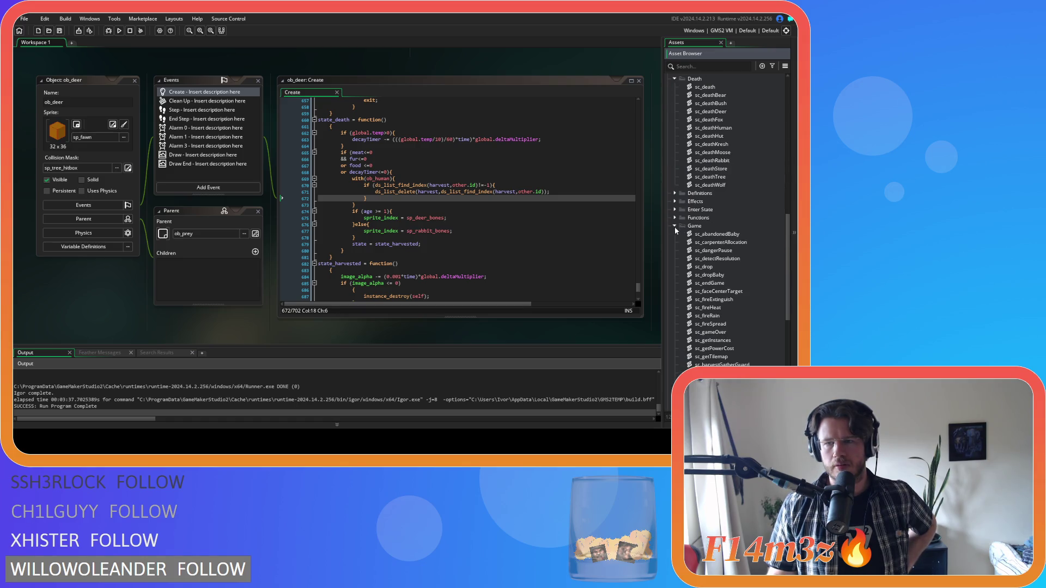
{"action": "double_click", "coordinate": [703, 266]}
{"action": "left_click", "coordinate": [273, 160]}
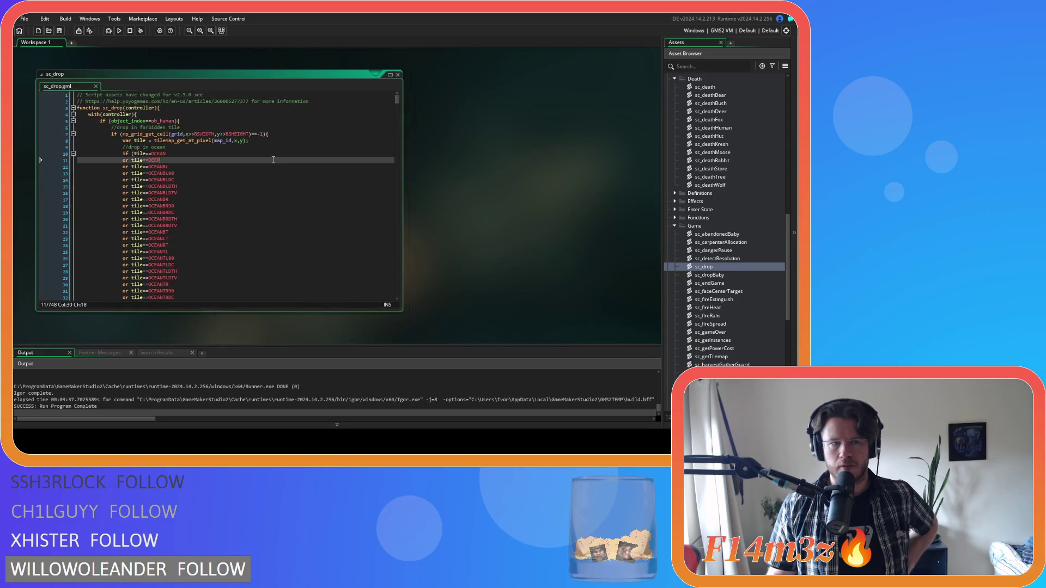
{"action": "mouse_move", "coordinate": [396, 99]}
{"action": "left_mouse_down"}
{"action": "mouse_move", "coordinate": [396, 292]}
{"action": "mouse_move", "coordinate": [385, 183]}
{"action": "left_mouse_up"}
{"action": "scroll", "coordinate": [386, 186], "scroll_direction": "up", "scroll_amount": 12}
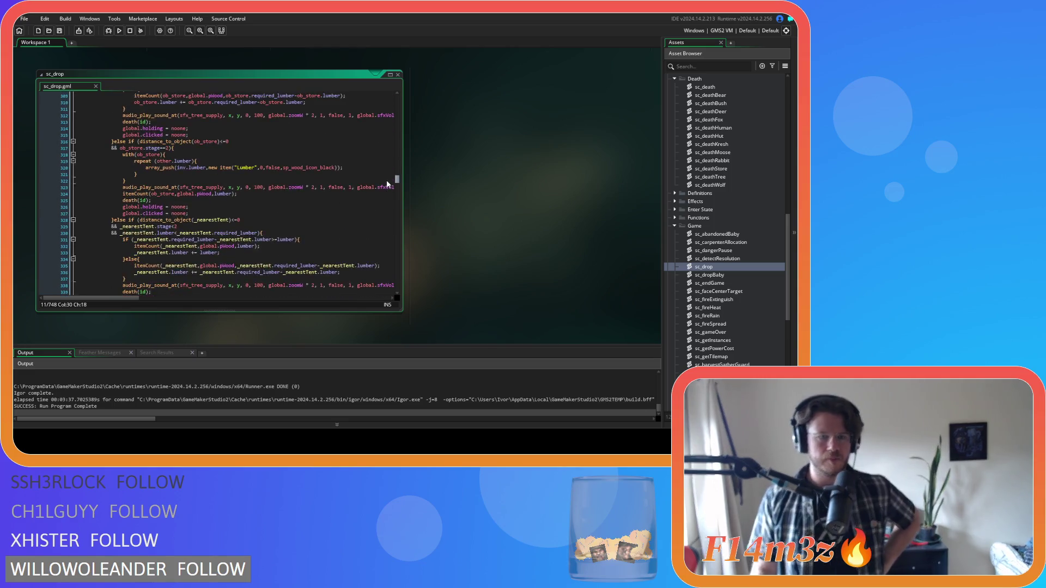
{"action": "scroll", "coordinate": [332, 197], "scroll_direction": "up", "scroll_amount": 20}
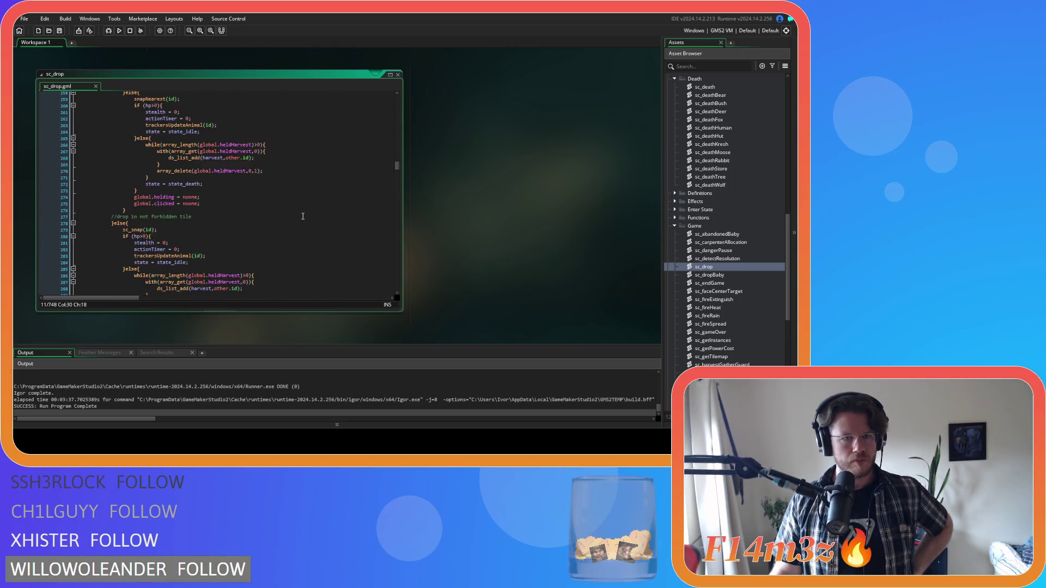
{"action": "scroll", "coordinate": [300, 214], "scroll_direction": "up", "scroll_amount": 13}
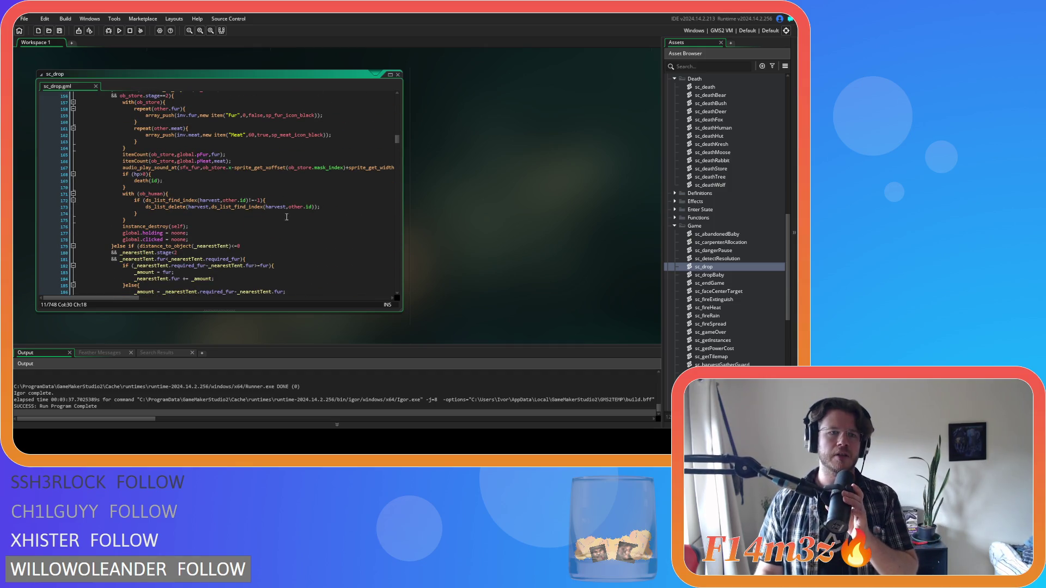
{"action": "scroll", "coordinate": [290, 217], "scroll_direction": "up", "scroll_amount": 20}
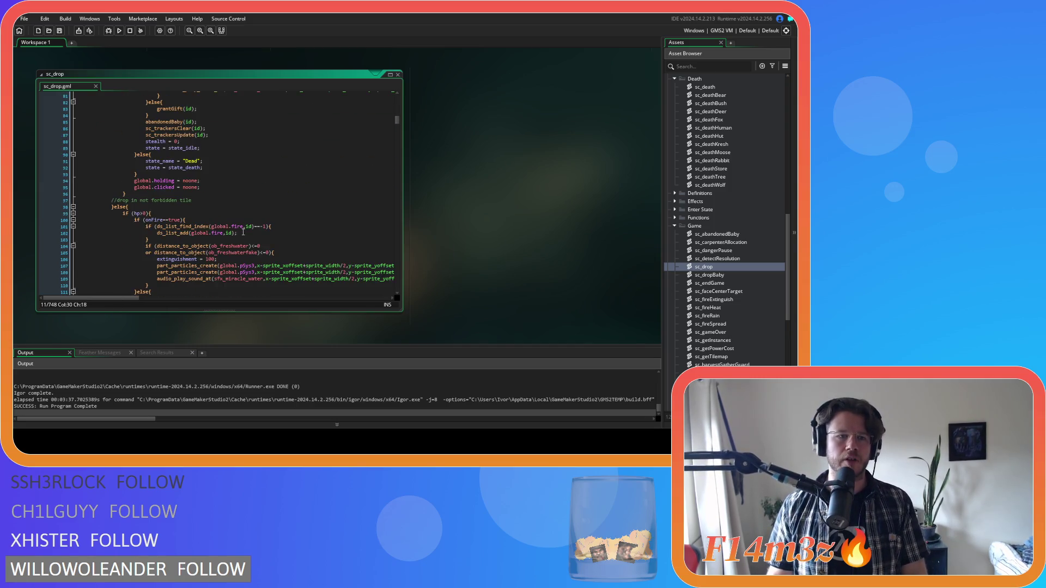
{"action": "scroll", "coordinate": [244, 233], "scroll_direction": "up", "scroll_amount": 20}
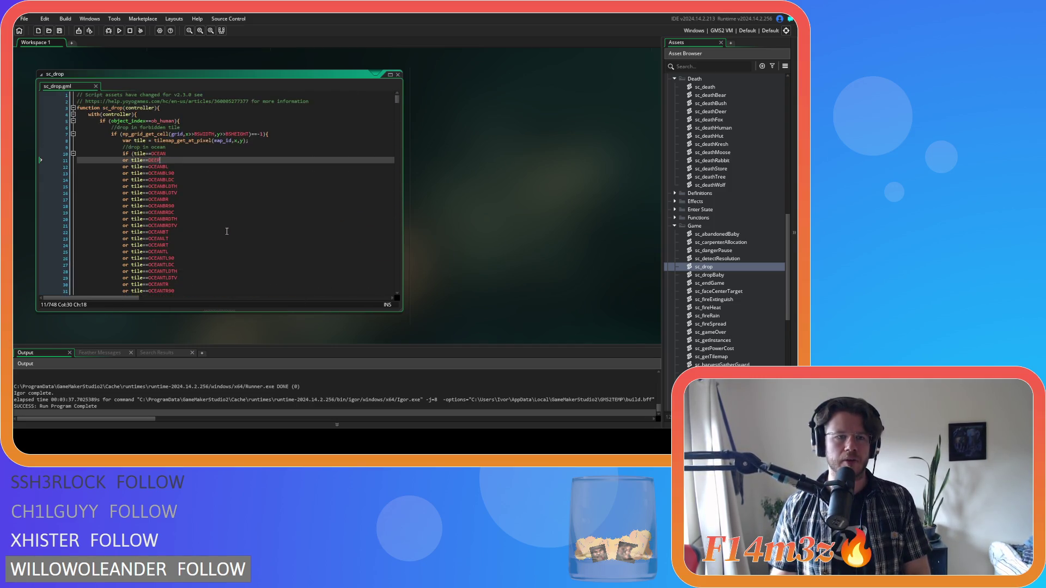
{"action": "scroll", "coordinate": [227, 231], "scroll_direction": "down", "scroll_amount": 20}
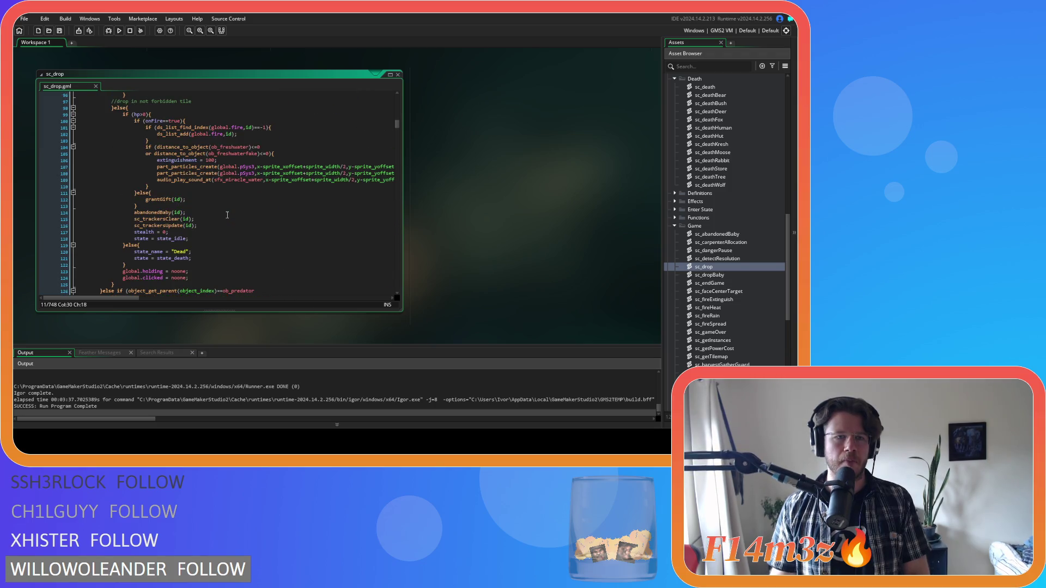
{"action": "scroll", "coordinate": [228, 215], "scroll_direction": "down", "scroll_amount": 7}
{"action": "left_click", "coordinate": [271, 157]}
{"action": "scroll", "coordinate": [278, 174], "scroll_direction": "down", "scroll_amount": 3}
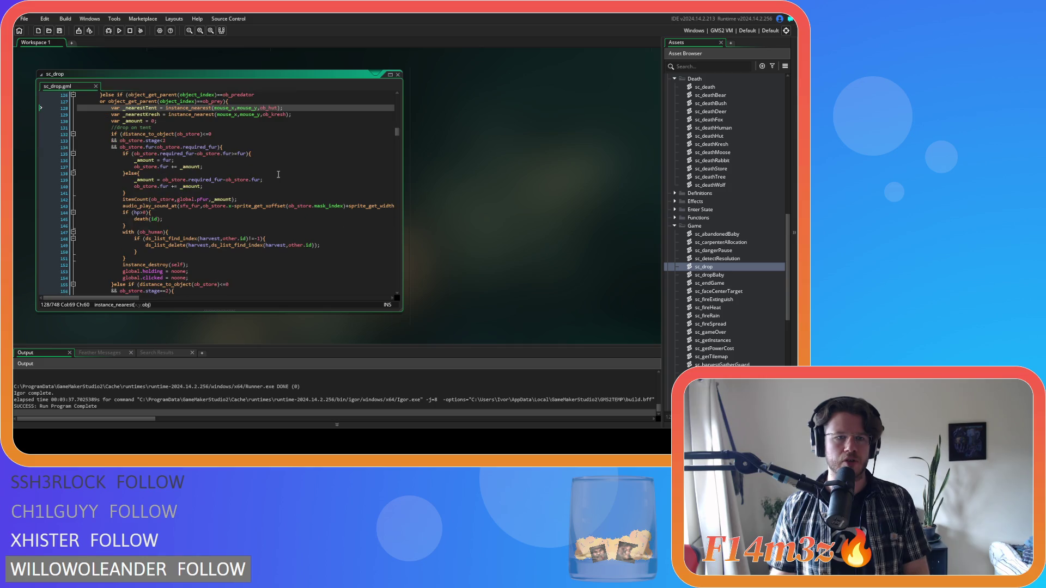
{"action": "scroll", "coordinate": [278, 175], "scroll_direction": "down", "scroll_amount": 1}
{"action": "left_click", "coordinate": [191, 237]}
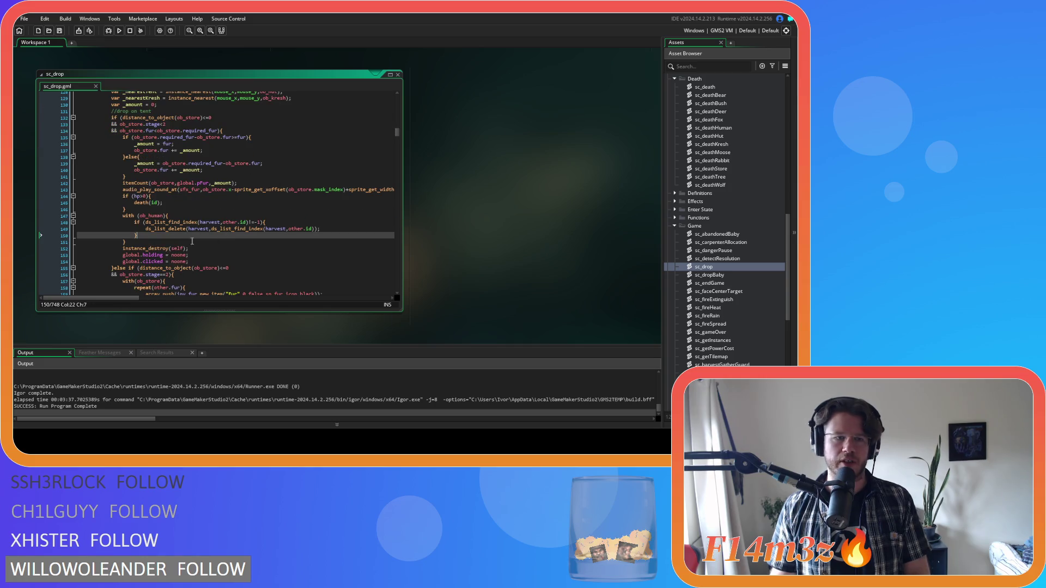
{"action": "left_click", "coordinate": [131, 217]}
{"action": "scroll", "coordinate": [132, 219], "scroll_direction": "down", "scroll_amount": 16}
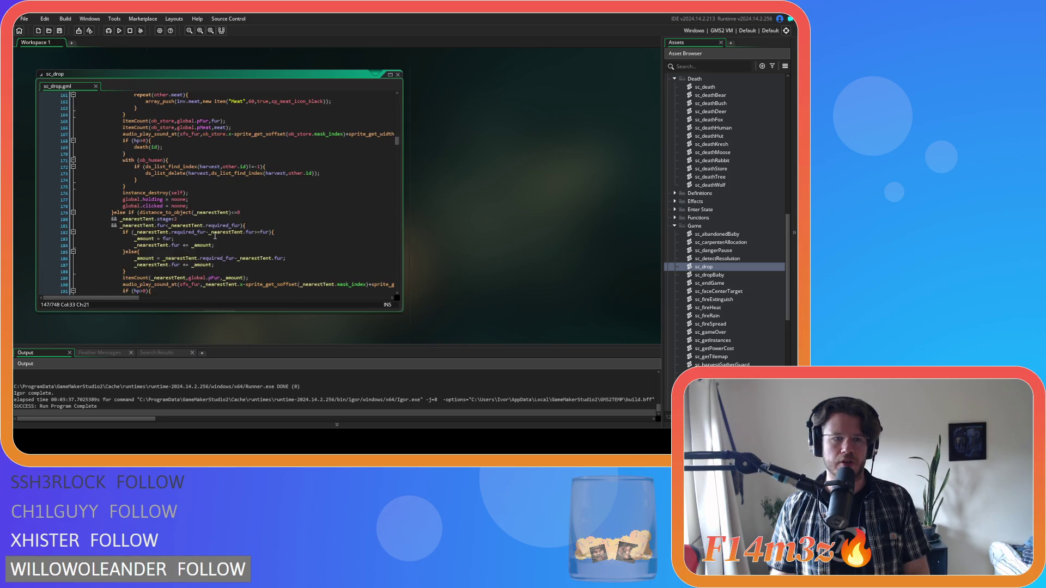
{"action": "scroll", "coordinate": [215, 235], "scroll_direction": "down", "scroll_amount": 4}
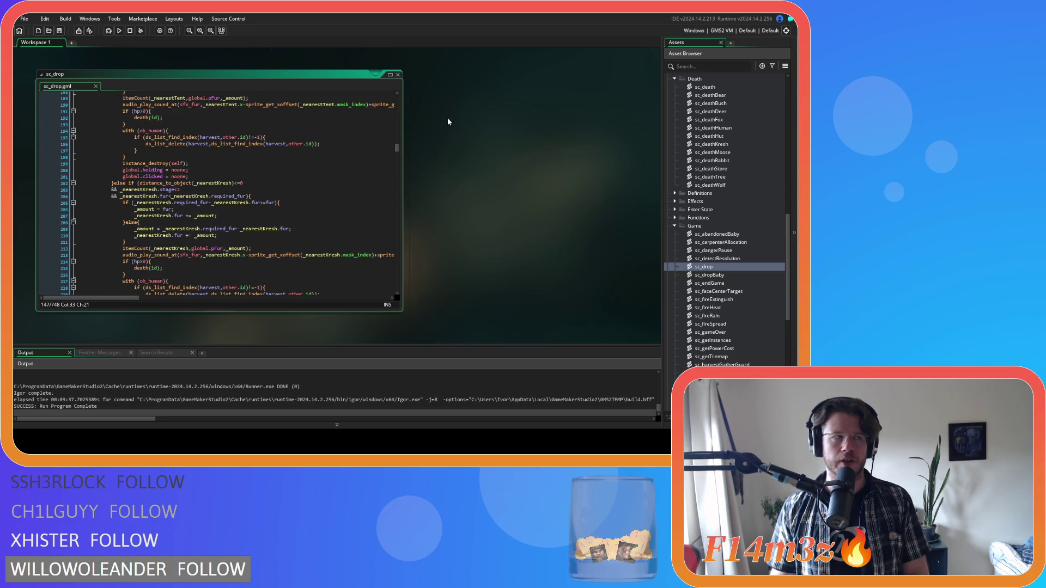
Close all open code windows via Windows > Close All, then run the game with F5.
{"action": "right_click", "coordinate": [477, 116]}
{"action": "mouse_move", "coordinate": [493, 128]}
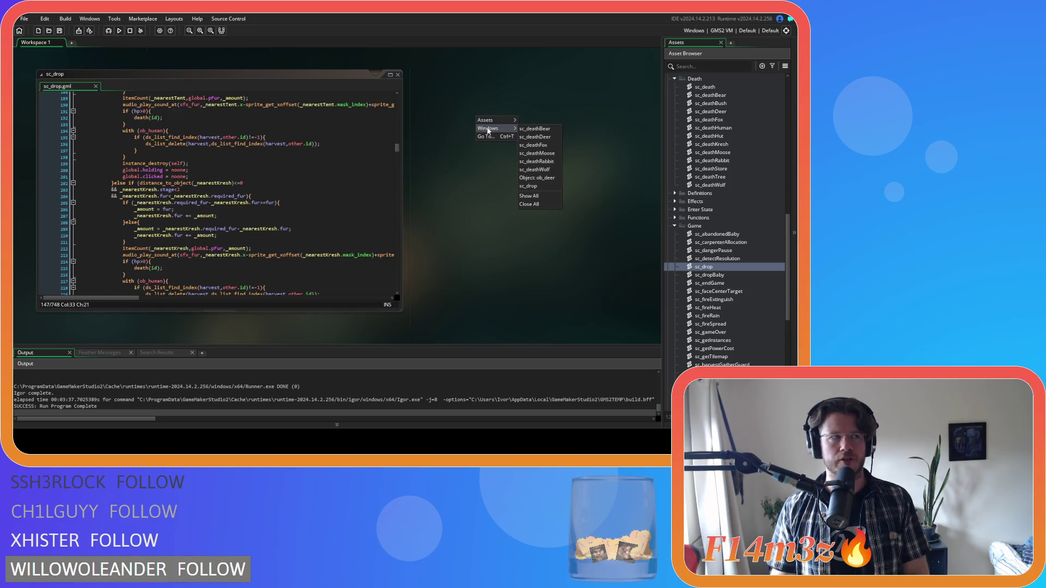
{"action": "left_click", "coordinate": [534, 210]}
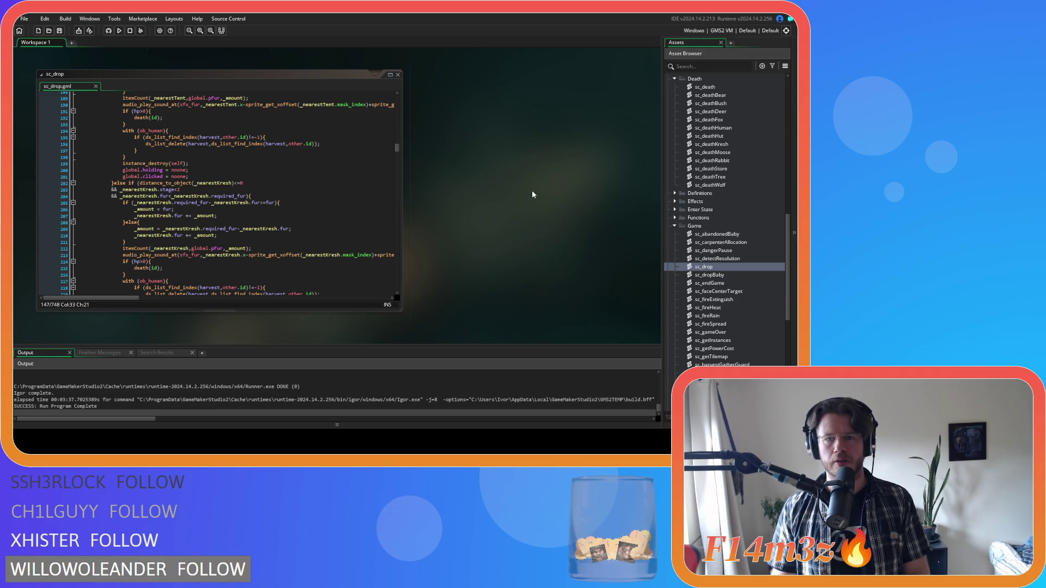
{"action": "right_click", "coordinate": [532, 191]}
{"action": "mouse_move", "coordinate": [545, 202]}
{"action": "left_click", "coordinate": [589, 283]}
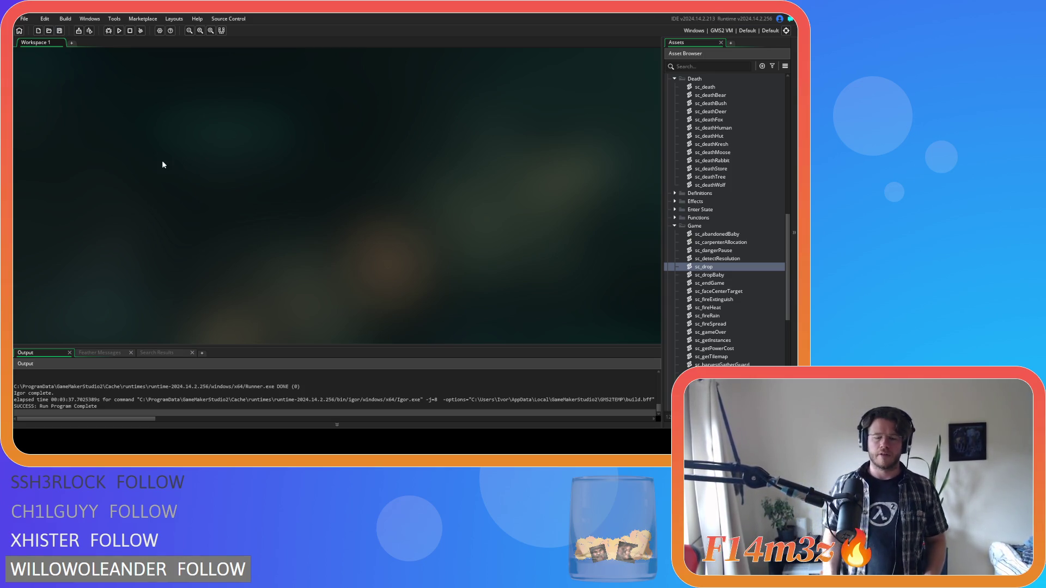
{"action": "key", "text": "F5"}
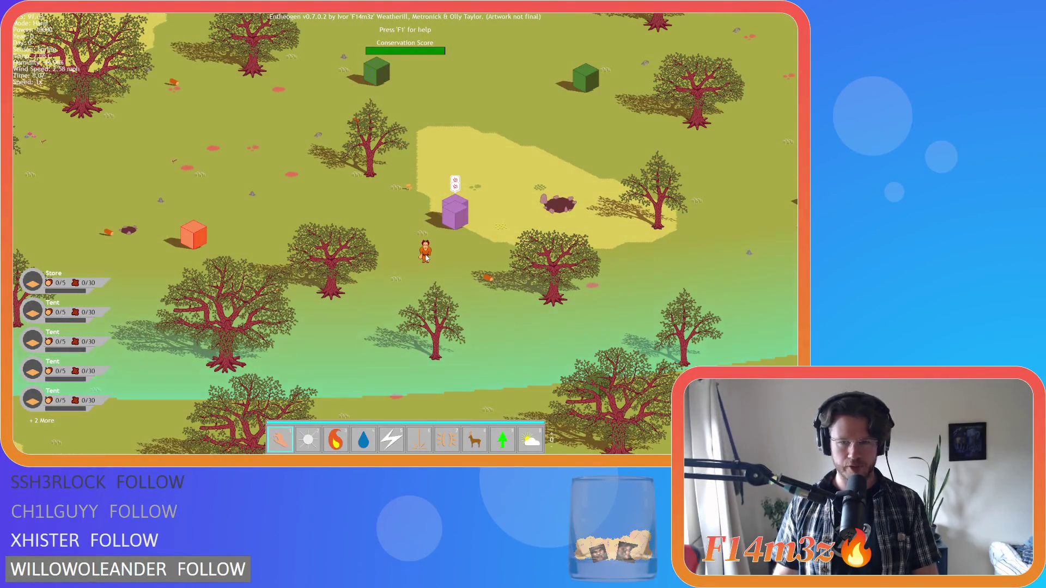
Cast Divine Protection (7) on the villager hunting the purple animals.
{"action": "key", "text": "7"}
{"action": "left_click", "coordinate": [448, 243]}
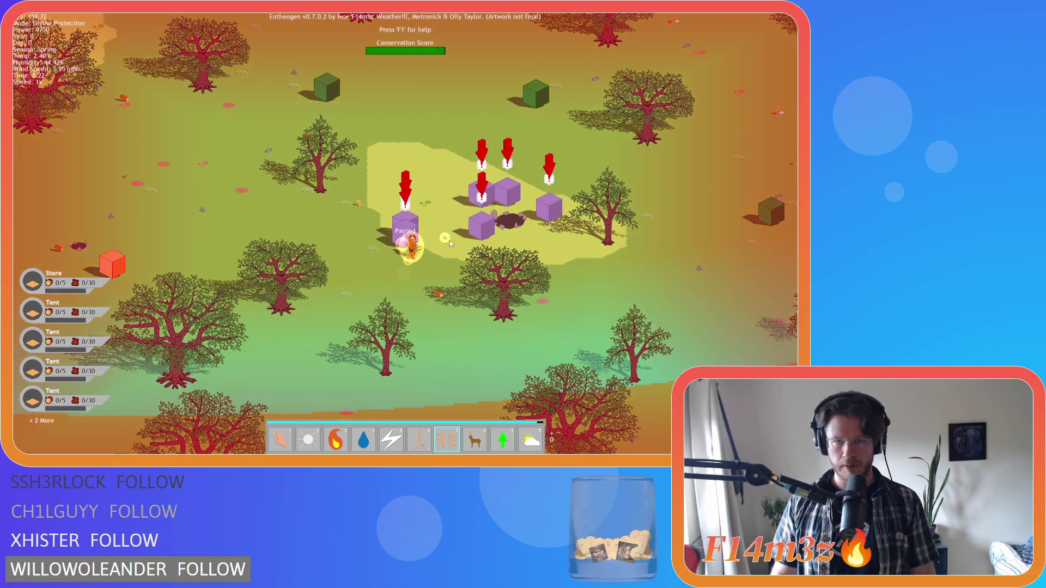
{"action": "scroll", "coordinate": [449, 243], "scroll_direction": "up", "scroll_amount": 5}
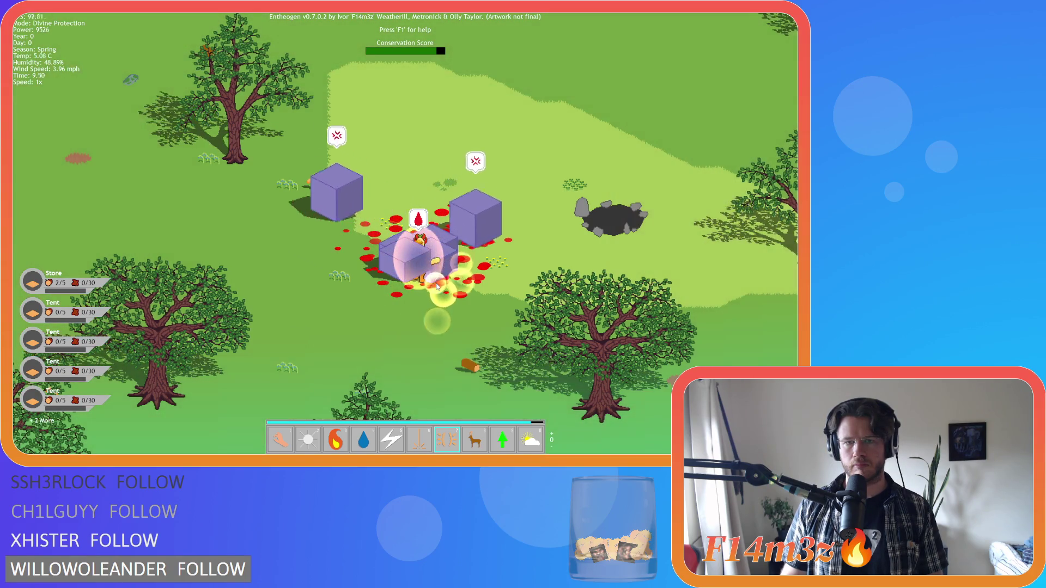
Switch to Hand (1) and carry the villager left toward the village.
{"action": "key", "text": "1"}
{"action": "mouse_move", "coordinate": [408, 240]}
{"action": "left_mouse_down"}
{"action": "mouse_move", "coordinate": [369, 235]}
{"action": "mouse_move", "coordinate": [306, 200]}
{"action": "mouse_move", "coordinate": [312, 210]}
{"action": "left_mouse_up"}
{"action": "scroll", "coordinate": [312, 210], "scroll_direction": "down", "scroll_amount": 5}
{"action": "scroll", "coordinate": [312, 210], "scroll_direction": "up", "scroll_amount": 5}
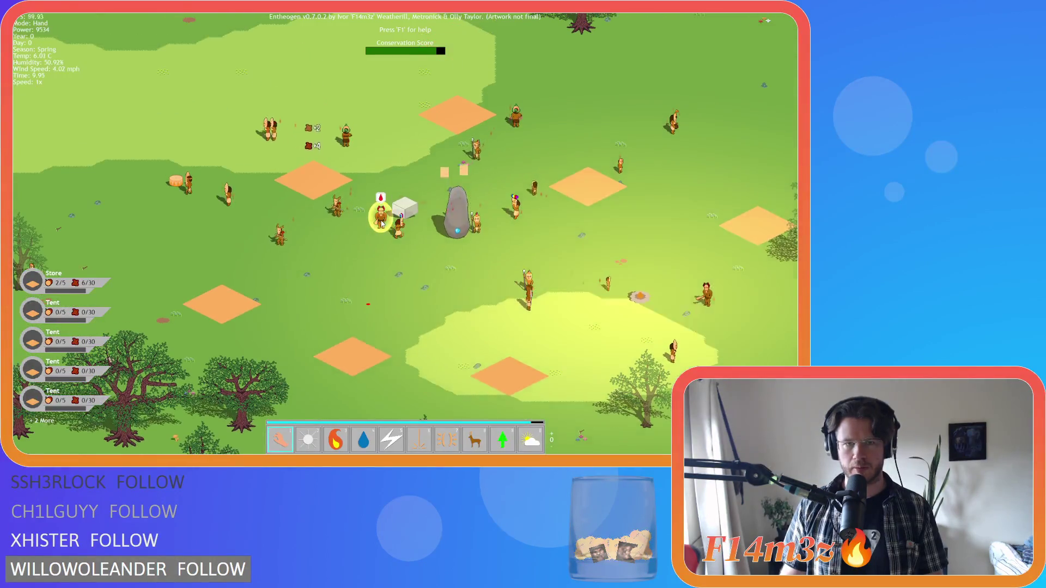
Drop the held villager among the others and pan between the forest and the stone.
{"action": "left_click_drag", "start_coordinate": [382, 222], "coordinate": [243, 233]}
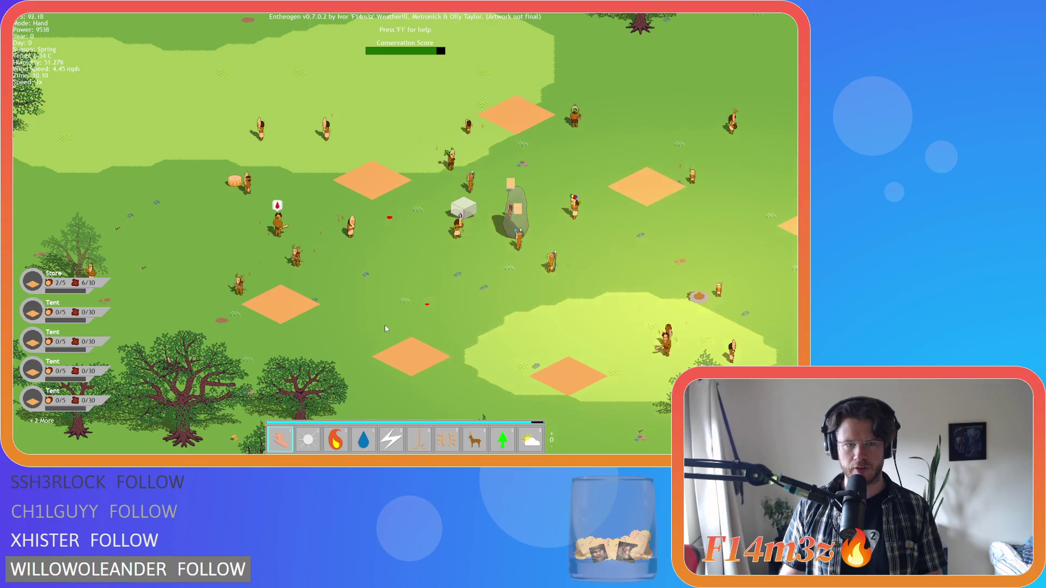
{"action": "key", "text": "Down"}
{"action": "key", "text": "Left"}
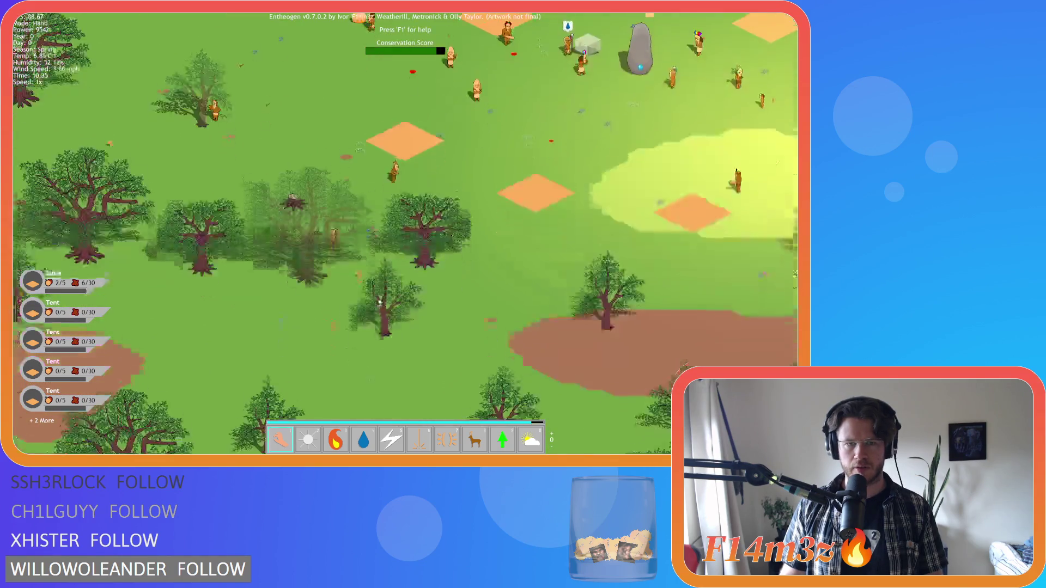
{"action": "scroll", "coordinate": [373, 209], "scroll_direction": "down", "scroll_amount": 5}
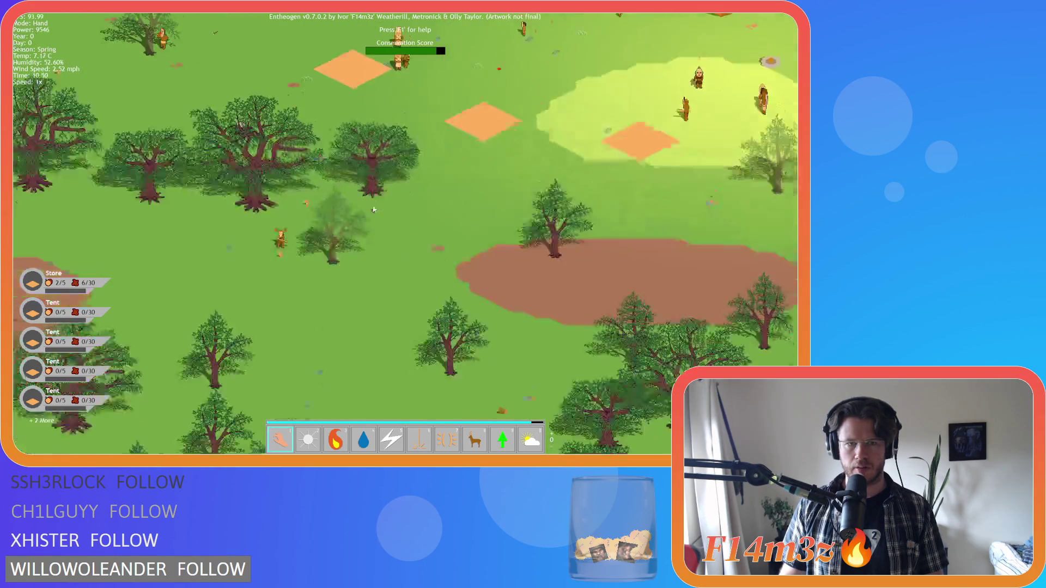
{"action": "key", "text": "Up"}
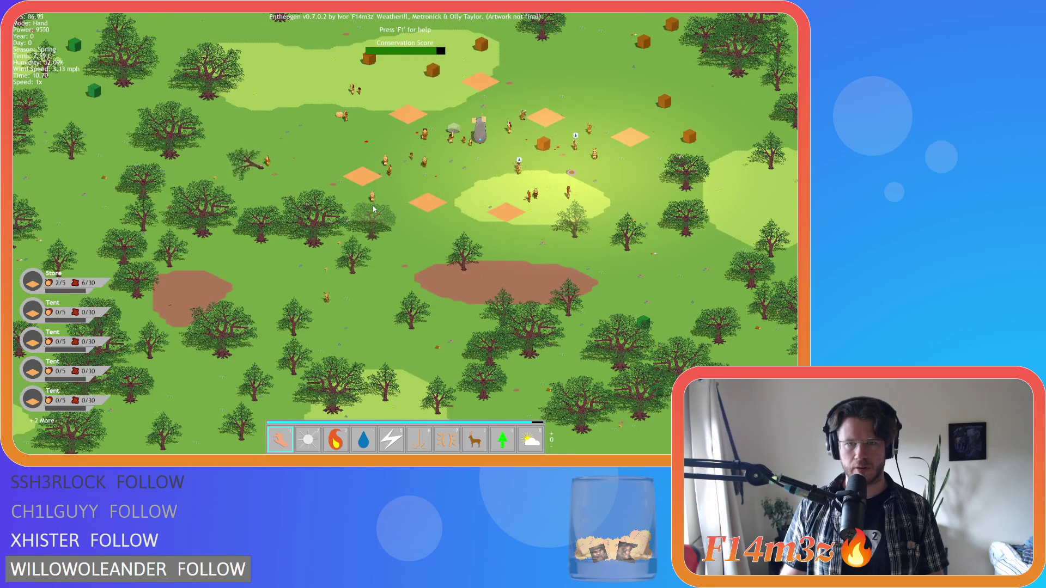
{"action": "key", "text": "Down"}
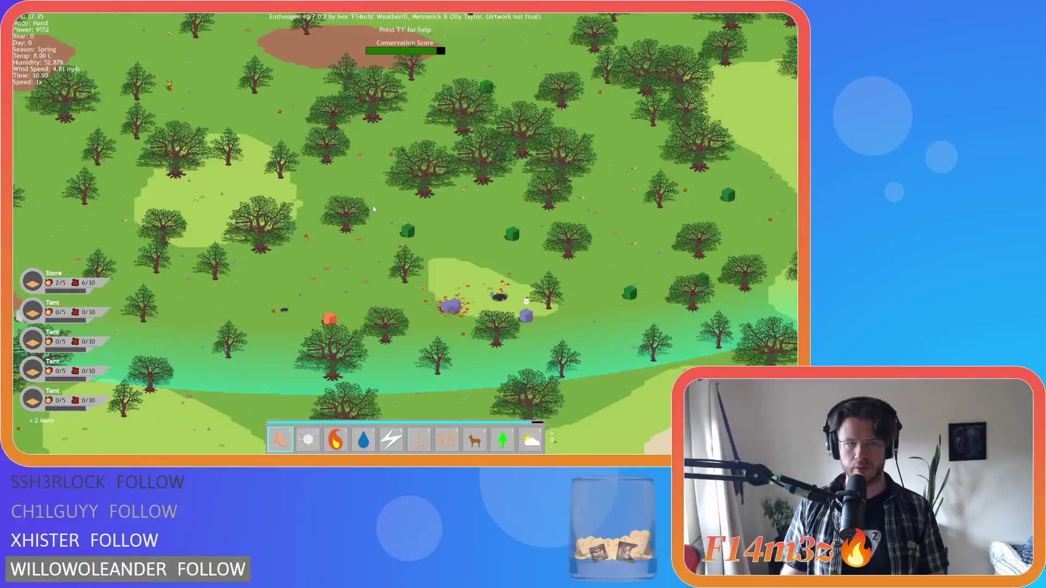
{"action": "key", "text": "Up"}
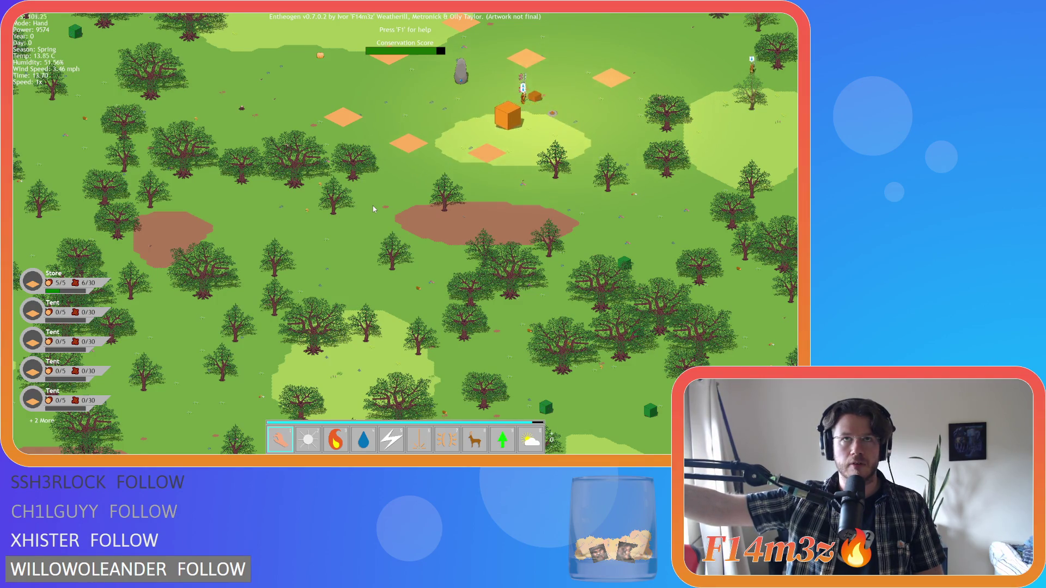
Survey the surrounding forest by panning the map up and down.
{"action": "key", "text": "w"}
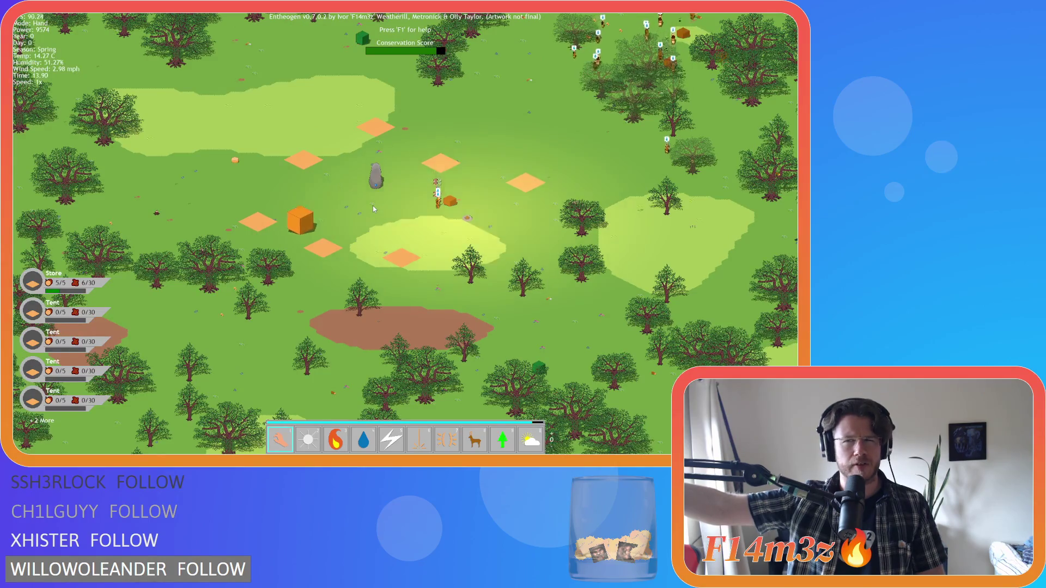
{"action": "key", "text": "w"}
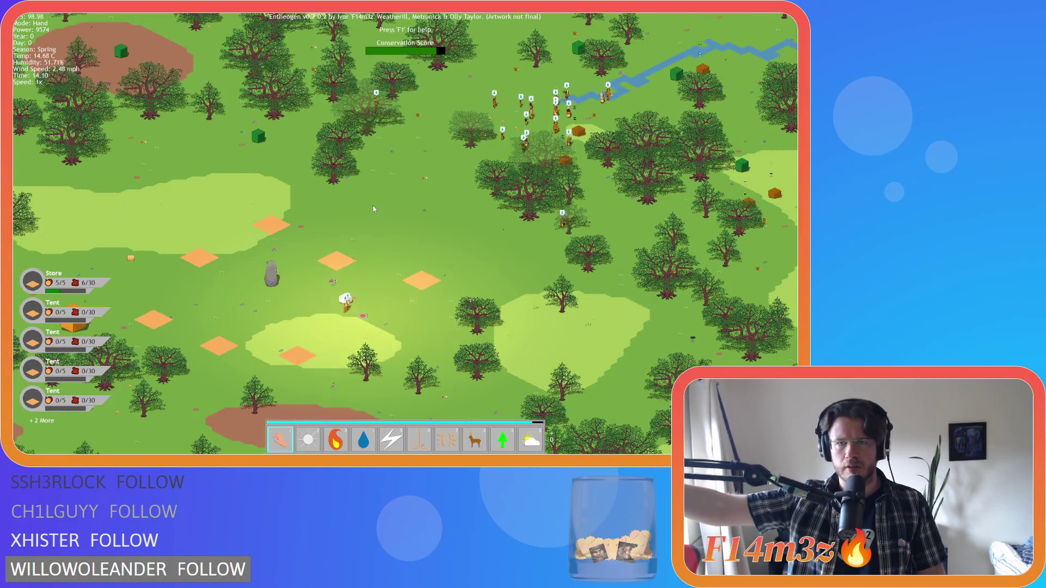
{"action": "key", "text": "s"}
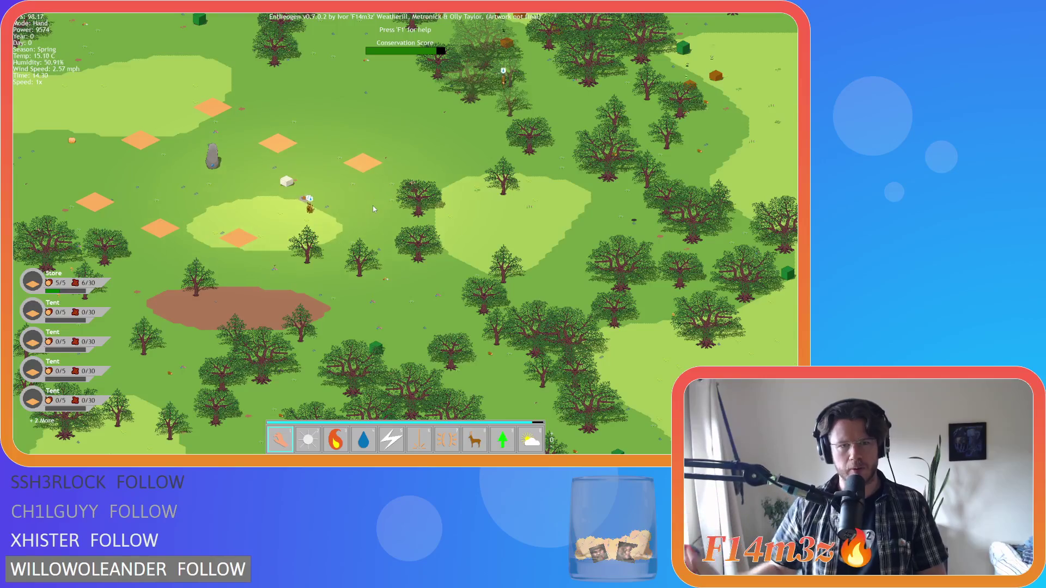
{"action": "key", "text": "s"}
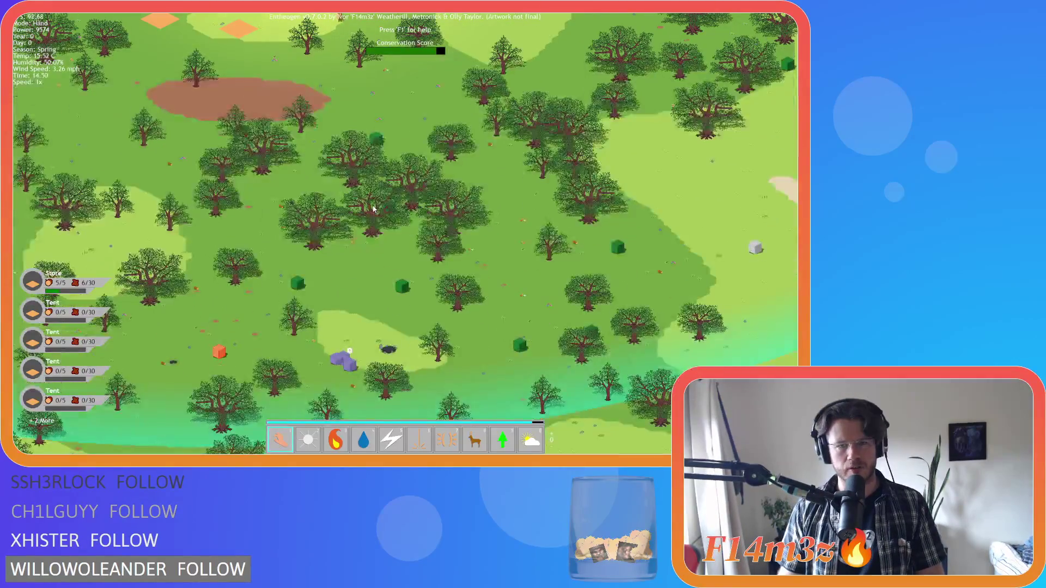
{"action": "key", "text": "w"}
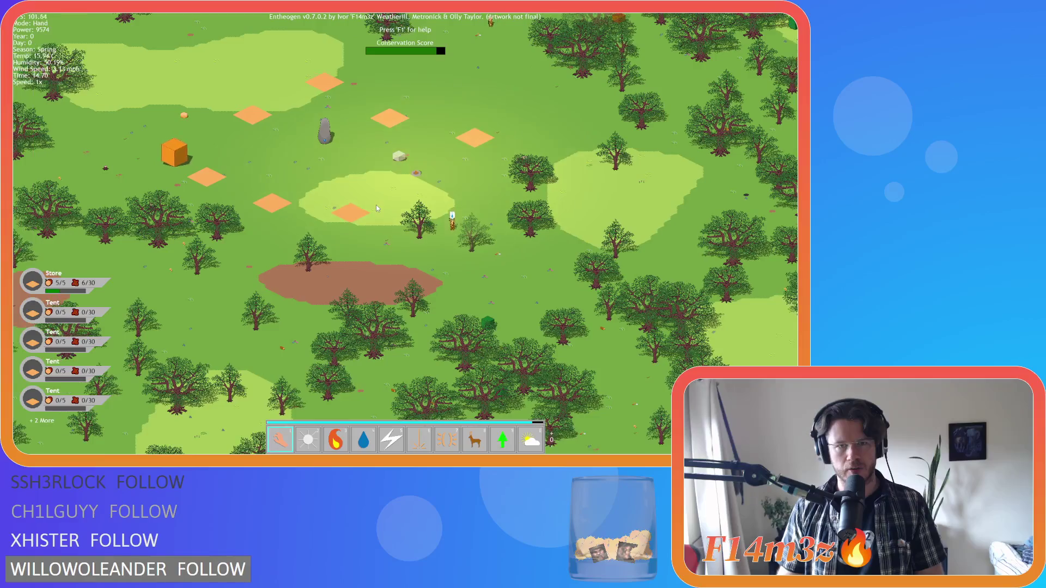
{"action": "key", "text": "s"}
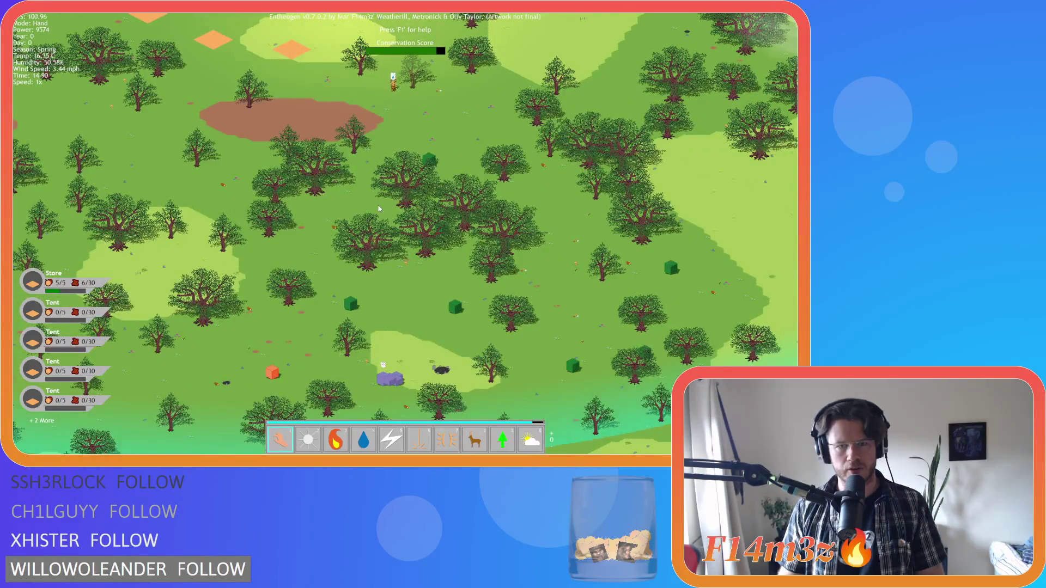
{"action": "key", "text": "w"}
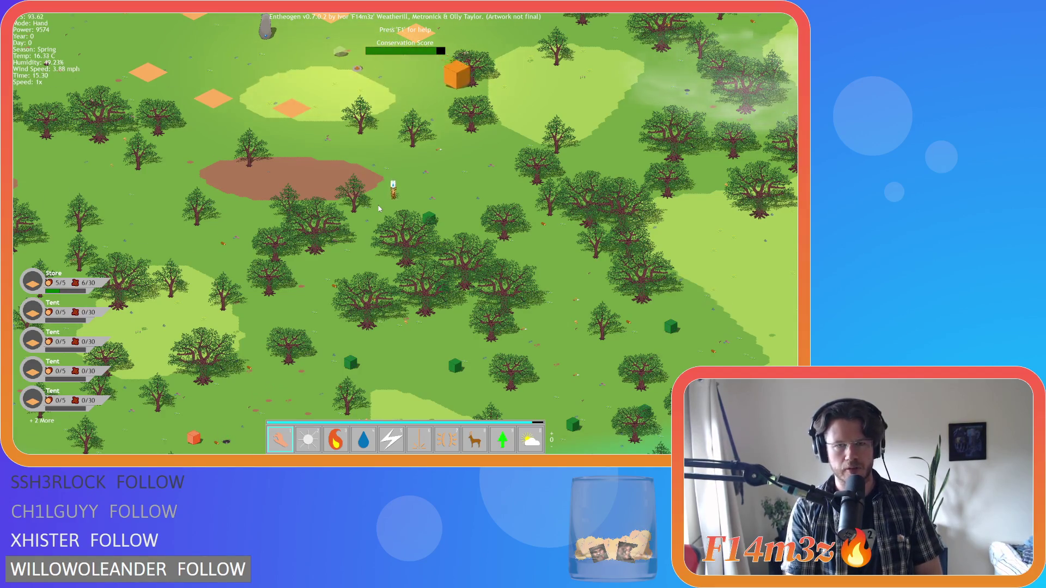
{"action": "key", "text": "s"}
{"action": "key", "text": "w"}
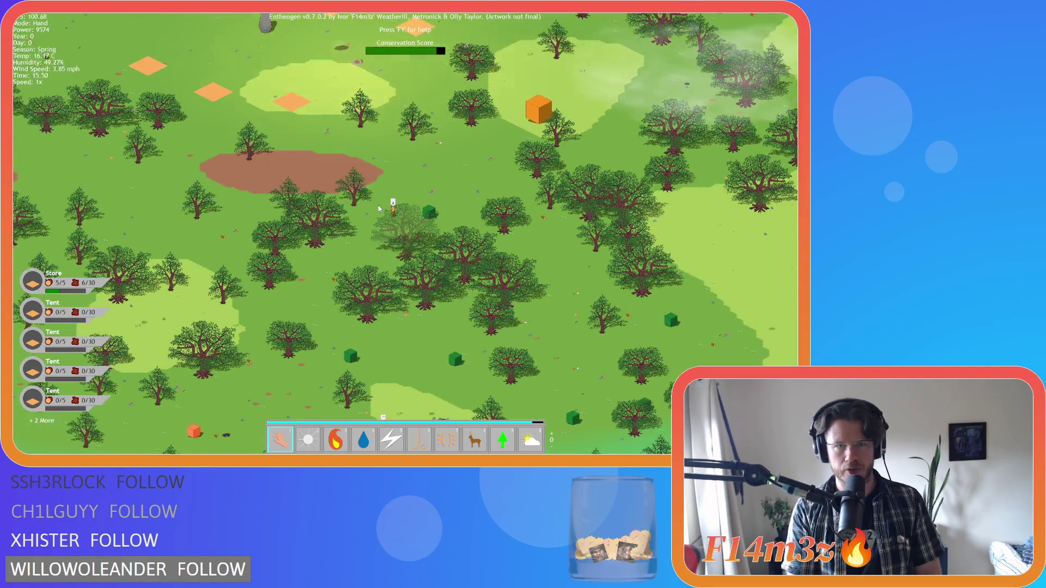
{"action": "key", "text": "s"}
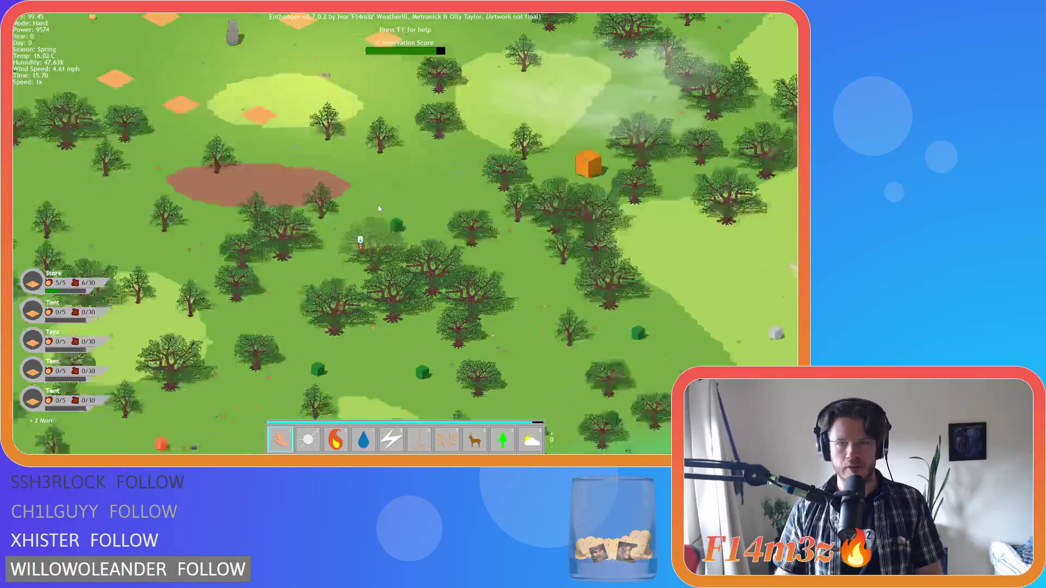
Show the next powers page and select Invisibility, then Speed.
{"action": "key", "text": "Tab"}
{"action": "key", "text": "6"}
{"action": "key", "text": "7"}
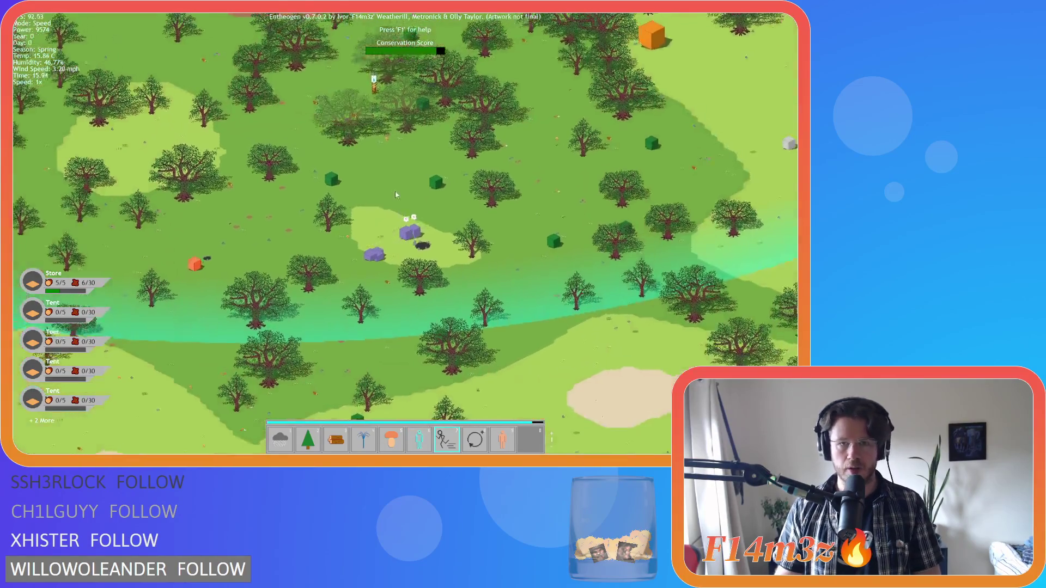
{"action": "scroll", "coordinate": [446, 144], "scroll_direction": "up", "scroll_amount": 5}
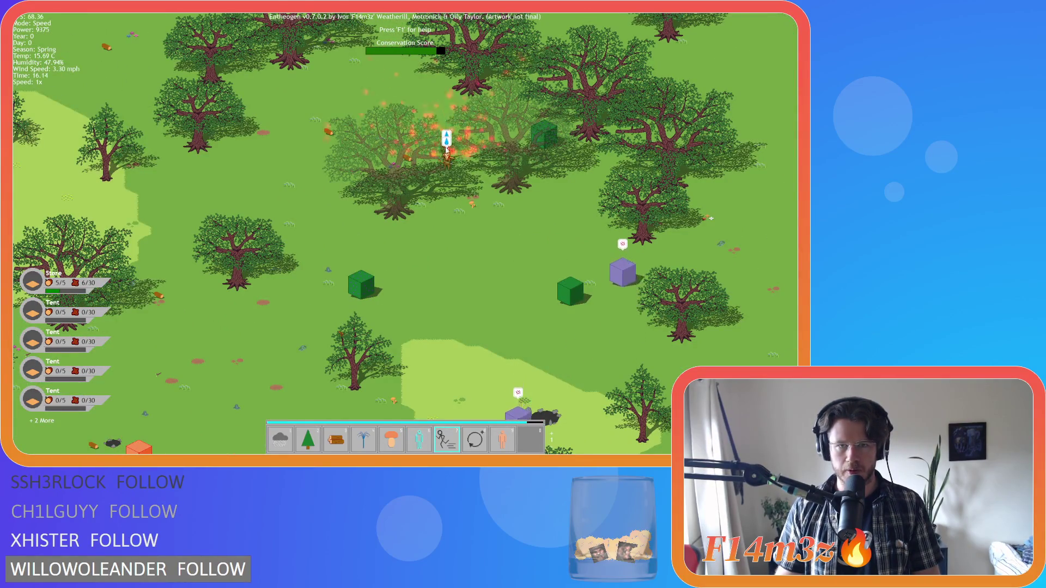
Cast Haste (8) on the purple animals and on the store cubes beside the deer.
{"action": "key", "text": "8"}
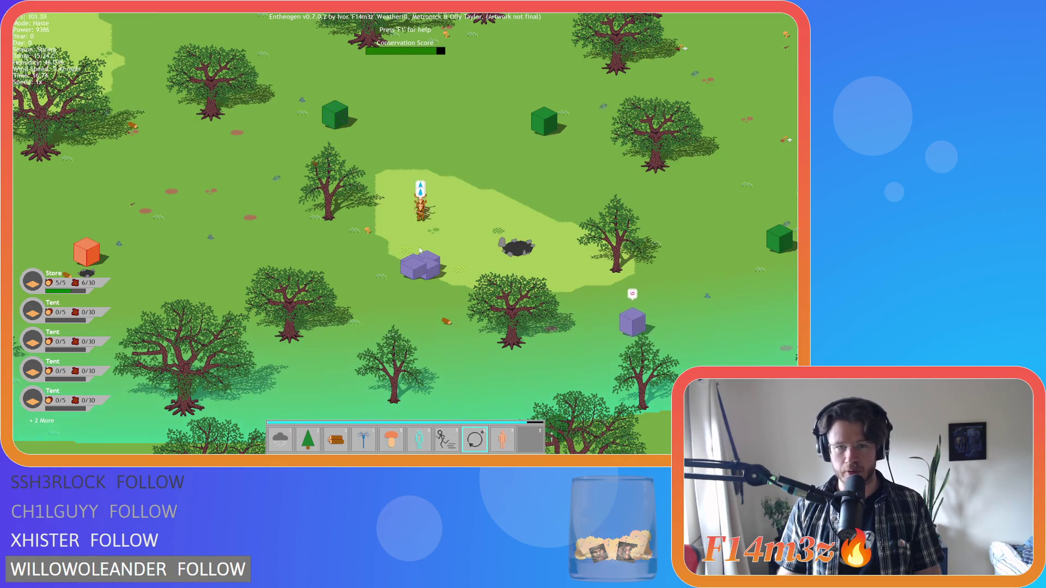
{"action": "left_click", "coordinate": [420, 254]}
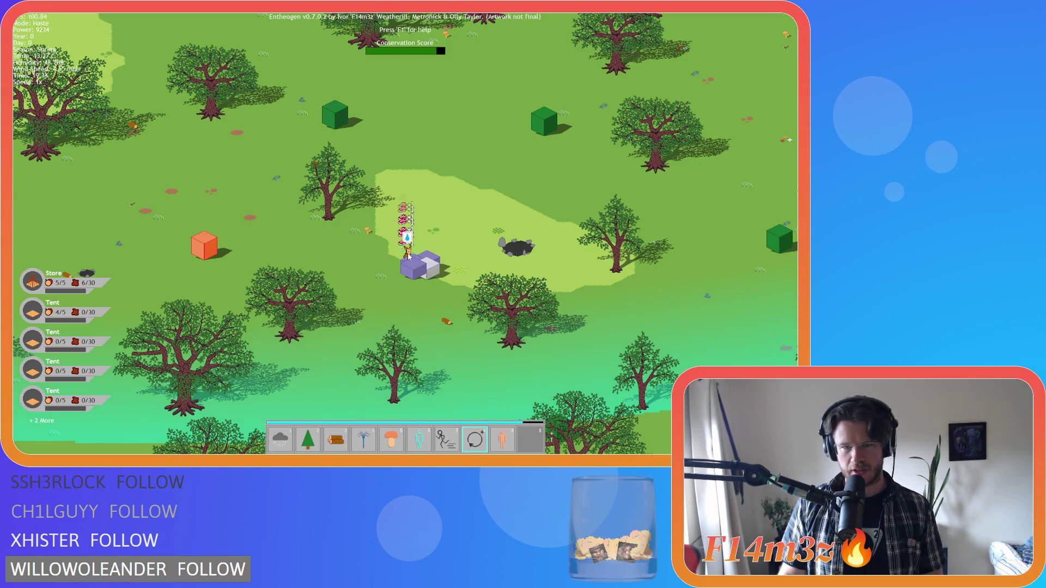
{"action": "left_click", "coordinate": [409, 261]}
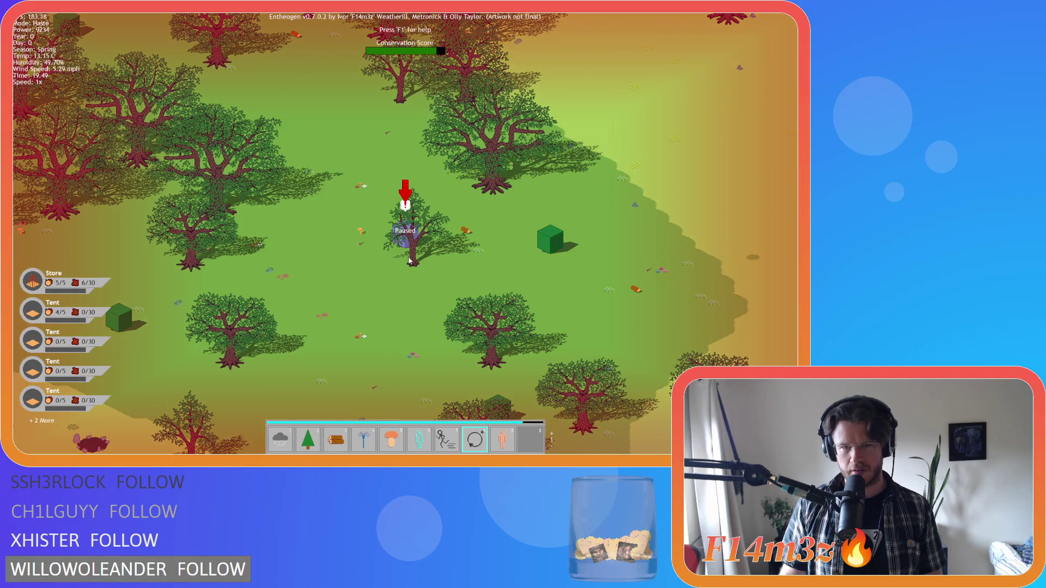
{"action": "scroll", "coordinate": [409, 261], "scroll_direction": "down", "scroll_amount": 5}
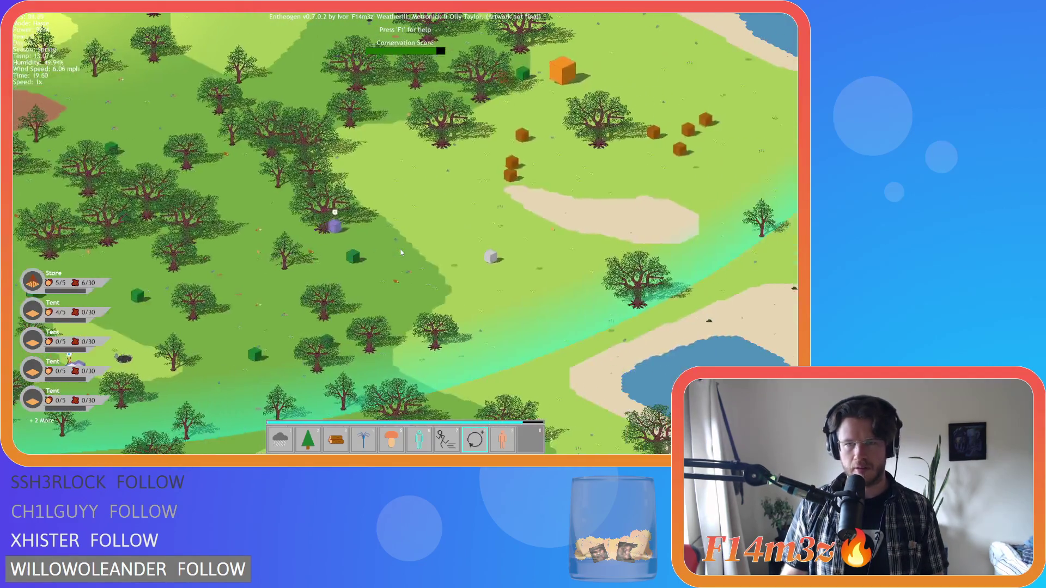
{"action": "scroll", "coordinate": [377, 251], "scroll_direction": "up", "scroll_amount": 5}
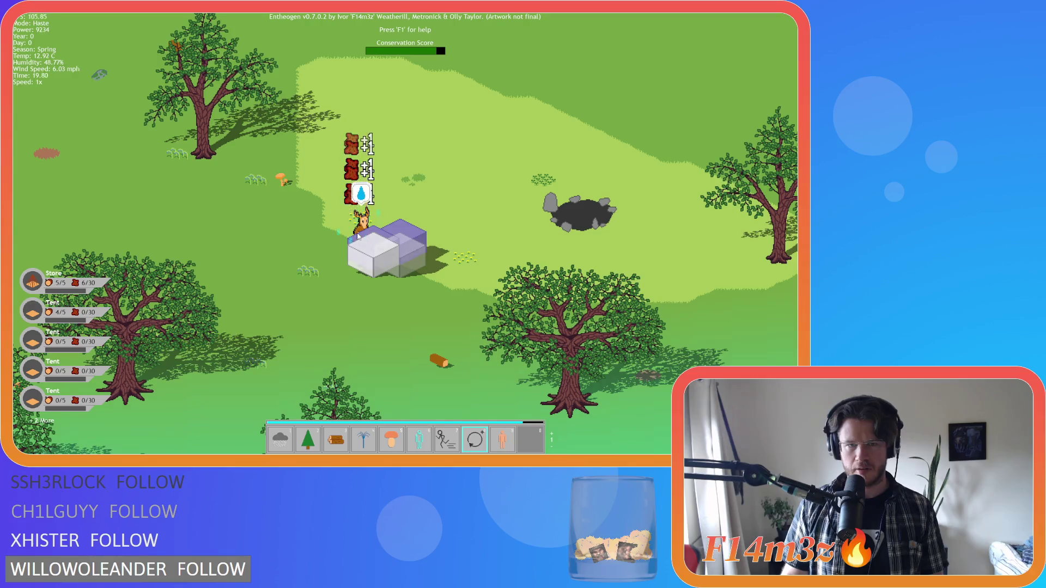
{"action": "left_click", "coordinate": [359, 230]}
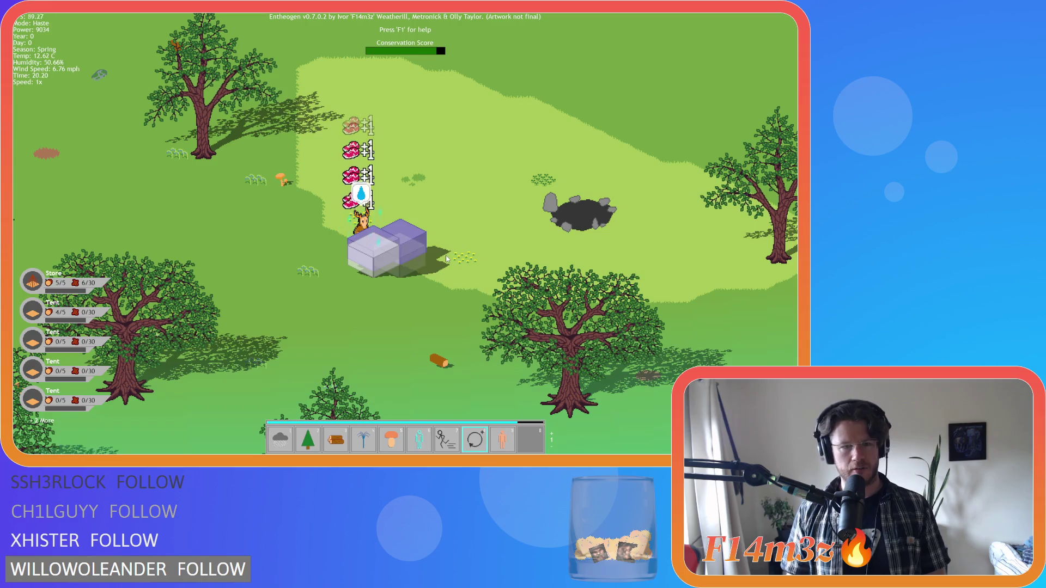
{"action": "key", "text": "Tab"}
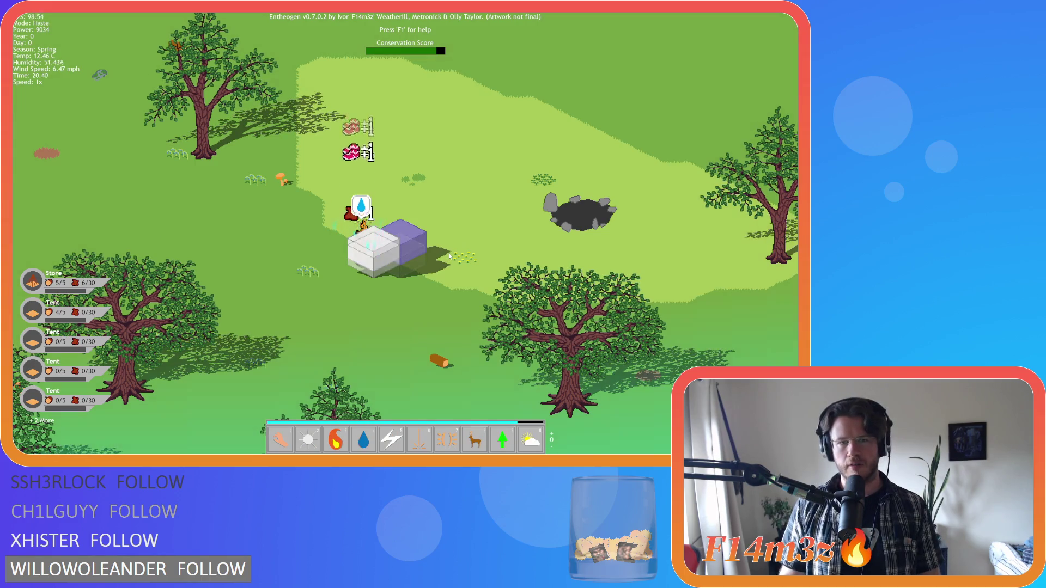
Switch to hand mode and zoom out, panning down, right, then up-left around the camp.
{"action": "key", "text": "1"}
{"action": "scroll", "coordinate": [450, 256], "scroll_direction": "down", "scroll_amount": 3}
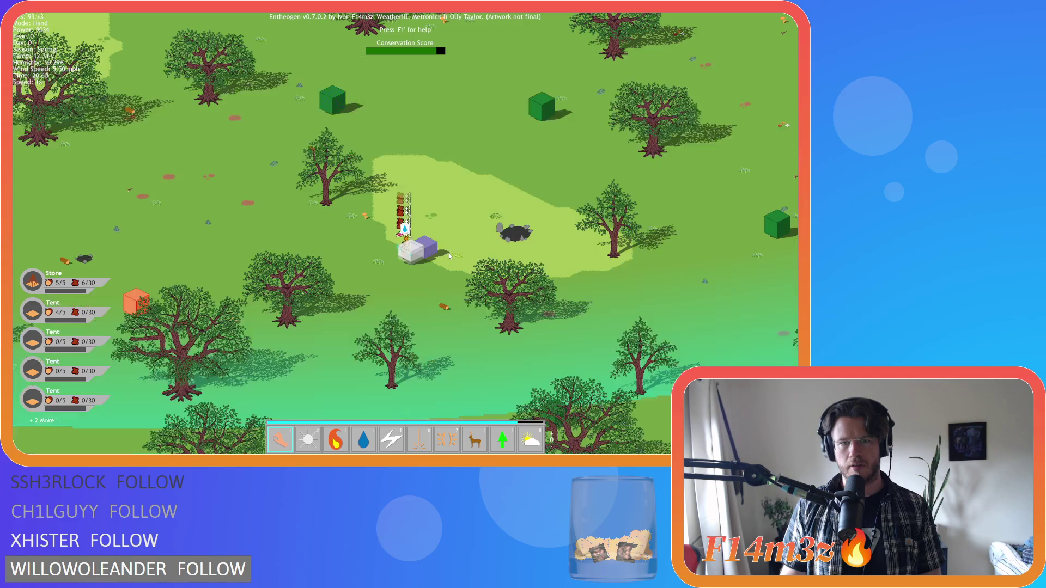
{"action": "key", "text": "s"}
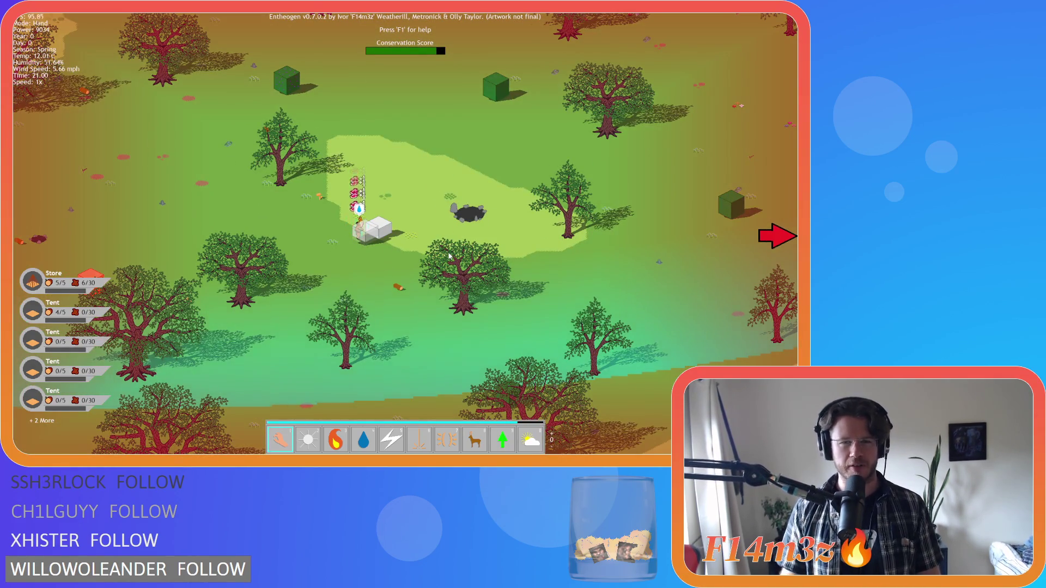
{"action": "key", "text": "d"}
{"action": "scroll", "coordinate": [450, 249], "scroll_direction": "down", "scroll_amount": 5}
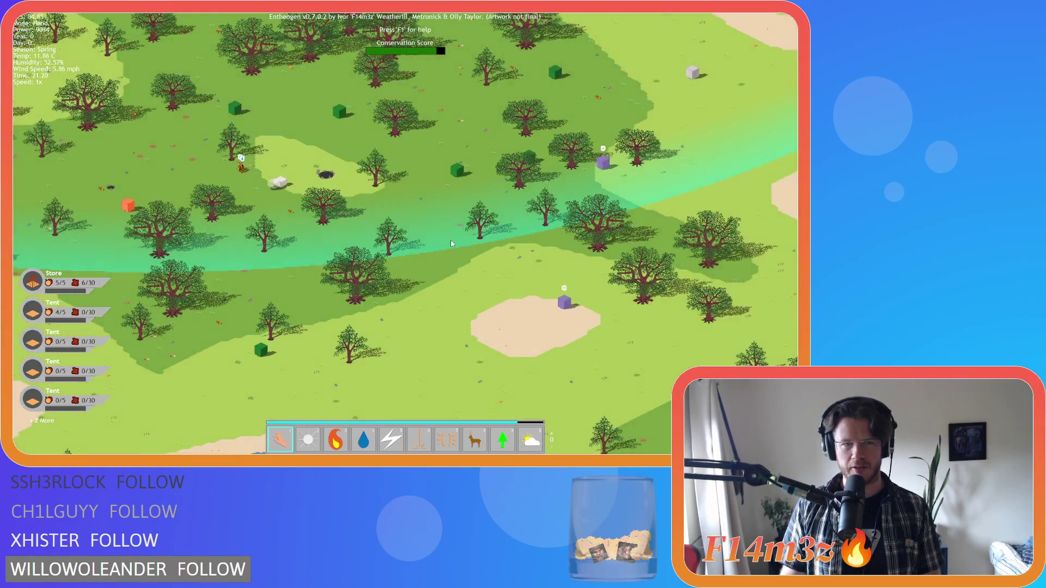
{"action": "key", "text": "w"}
{"action": "key", "text": "a"}
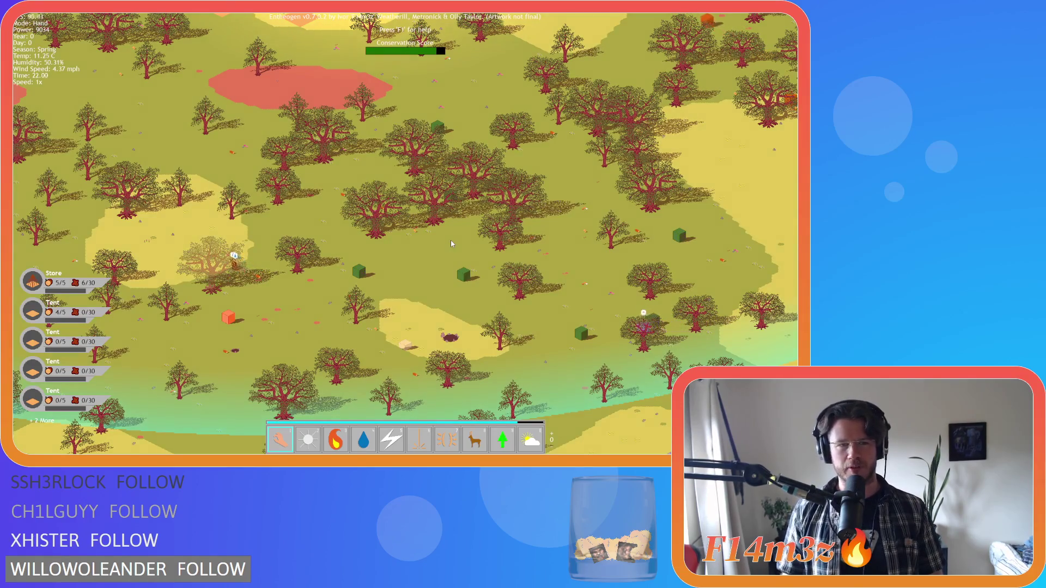
{"action": "key", "text": "w"}
{"action": "key", "text": "a"}
Finish surveying the map's top-left and surroundings, then quit Entheogen back to GameMaker.
{"action": "key", "text": "w"}
{"action": "key", "text": "a"}
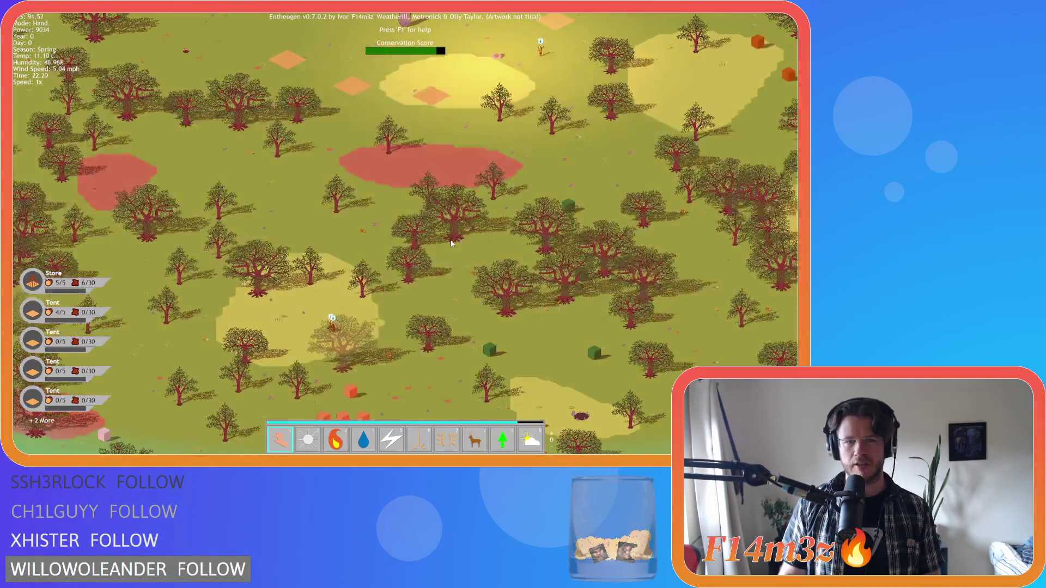
{"action": "key", "text": "s"}
{"action": "key", "text": "a"}
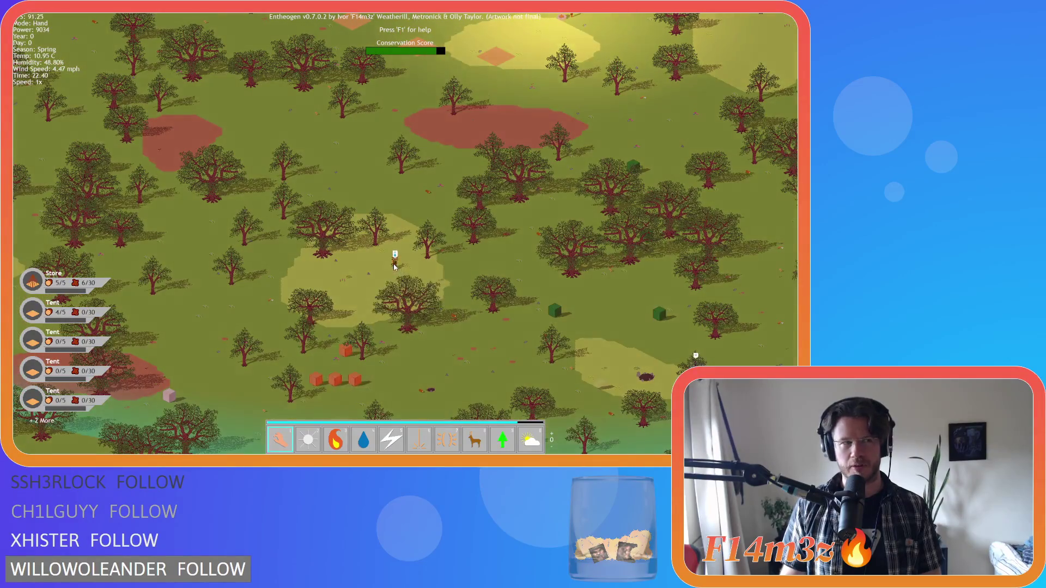
{"action": "key", "text": "d"}
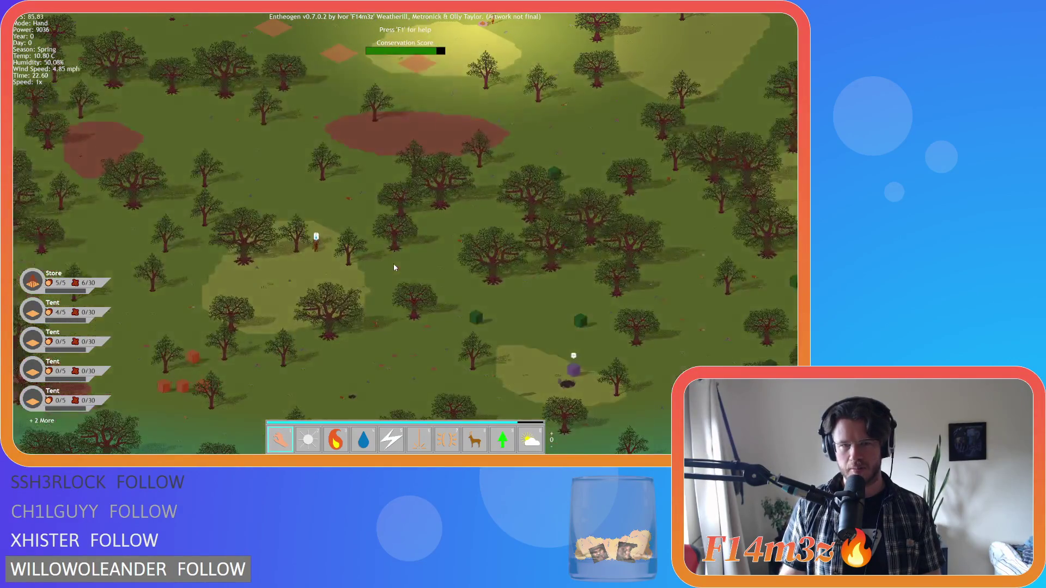
{"action": "key", "text": "w"}
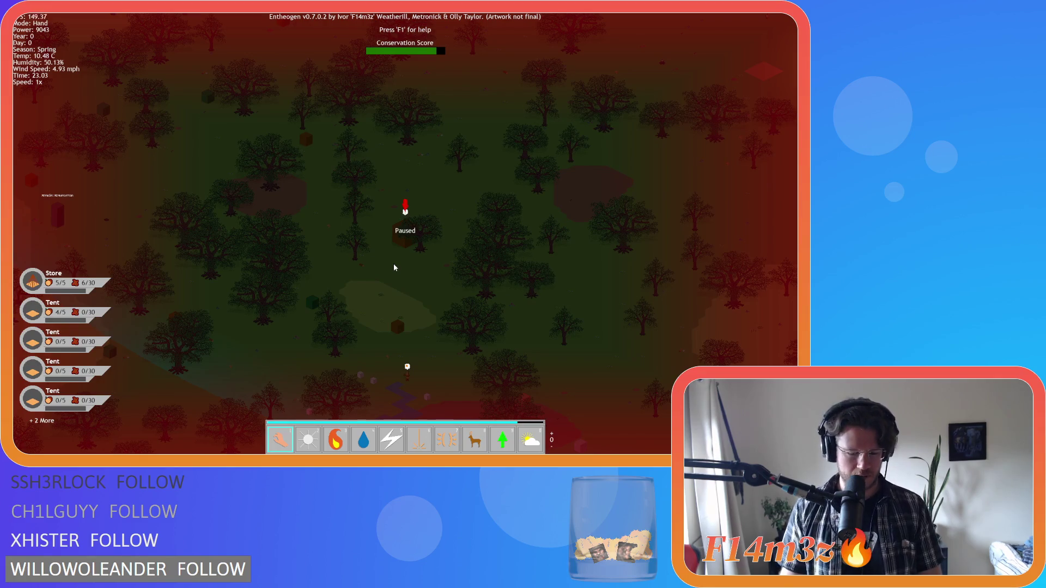
{"action": "scroll", "coordinate": [395, 248], "scroll_direction": "down", "scroll_amount": 3}
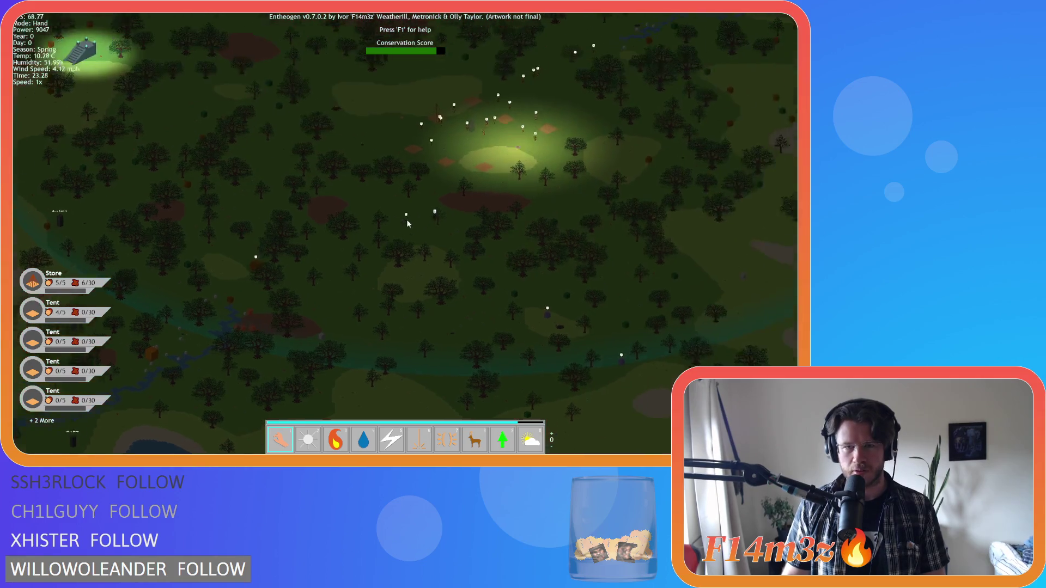
{"action": "scroll", "coordinate": [430, 216], "scroll_direction": "up", "scroll_amount": 3}
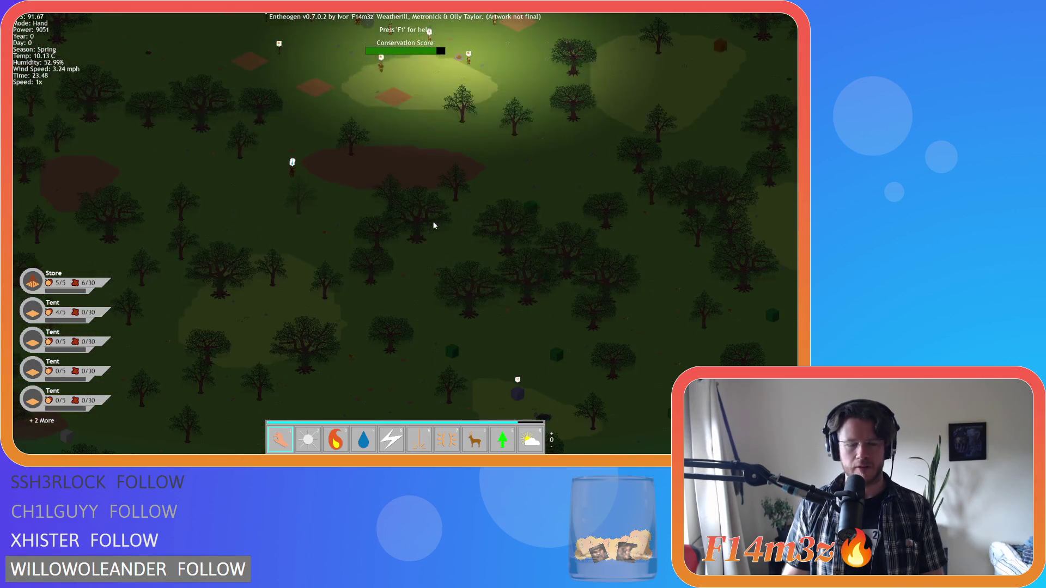
{"action": "key", "text": "Escape"}
{"action": "key", "text": "y"}
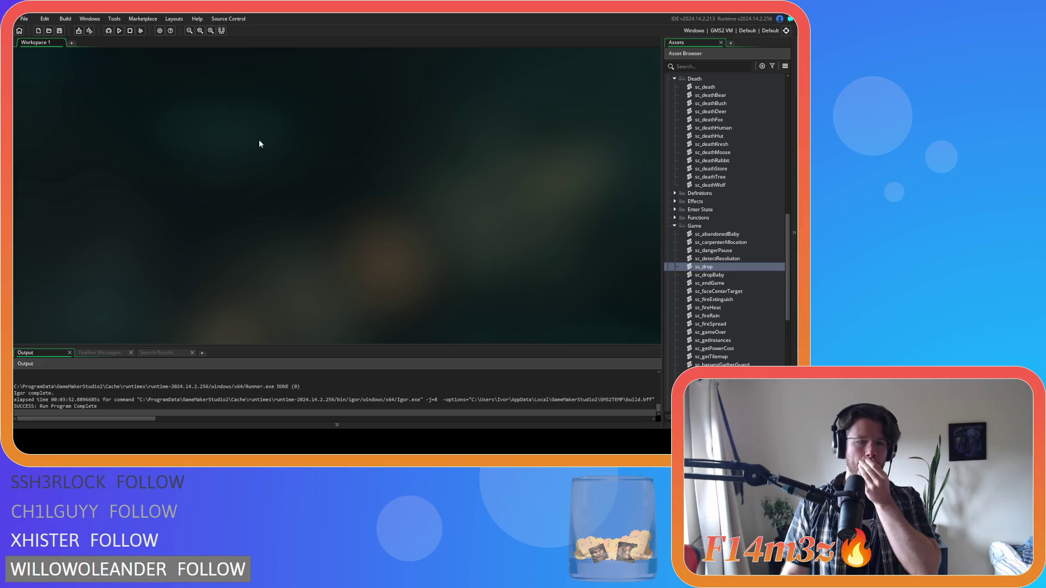
Open sc_drop from Scripts/Game and read through its forbidden- and normal-tile drop code.
{"action": "double_click", "coordinate": [713, 267]}
{"action": "mouse_move", "coordinate": [396, 99]}
{"action": "left_mouse_down"}
{"action": "mouse_move", "coordinate": [403, 217]}
{"action": "mouse_move", "coordinate": [396, 97]}
{"action": "left_mouse_up"}
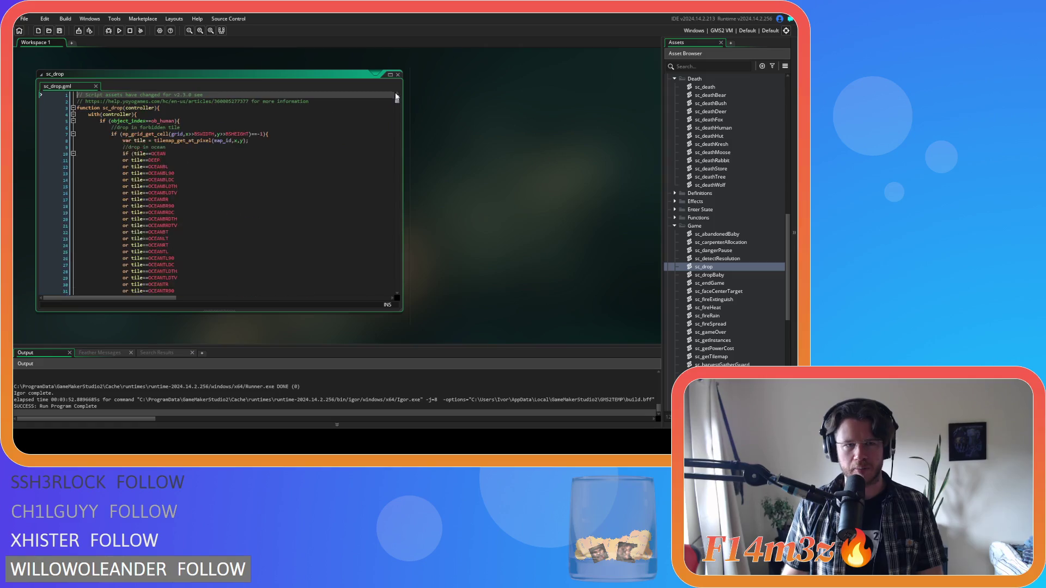
{"action": "scroll", "coordinate": [349, 140], "scroll_direction": "down", "scroll_amount": 20}
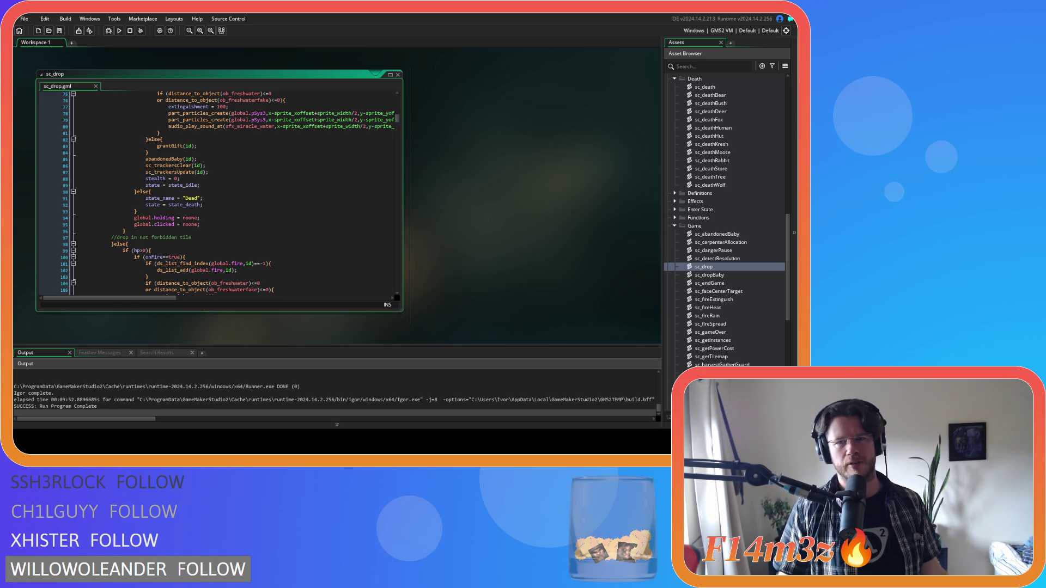
{"action": "right_click", "coordinate": [488, 122]}
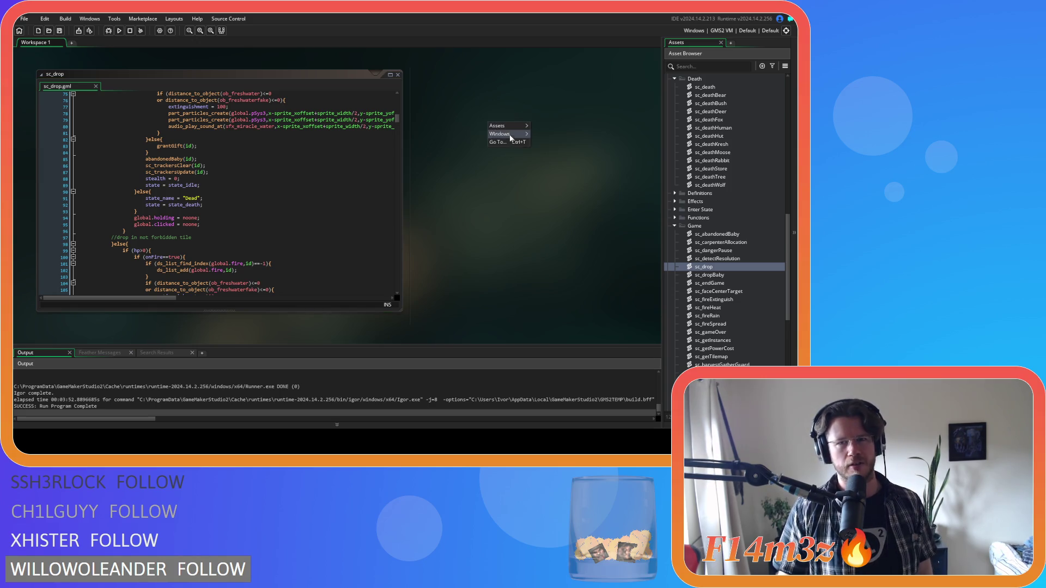
Close all open script windows and collapse the Game and Death script folders.
{"action": "mouse_move", "coordinate": [520, 134]}
{"action": "left_click", "coordinate": [550, 155]}
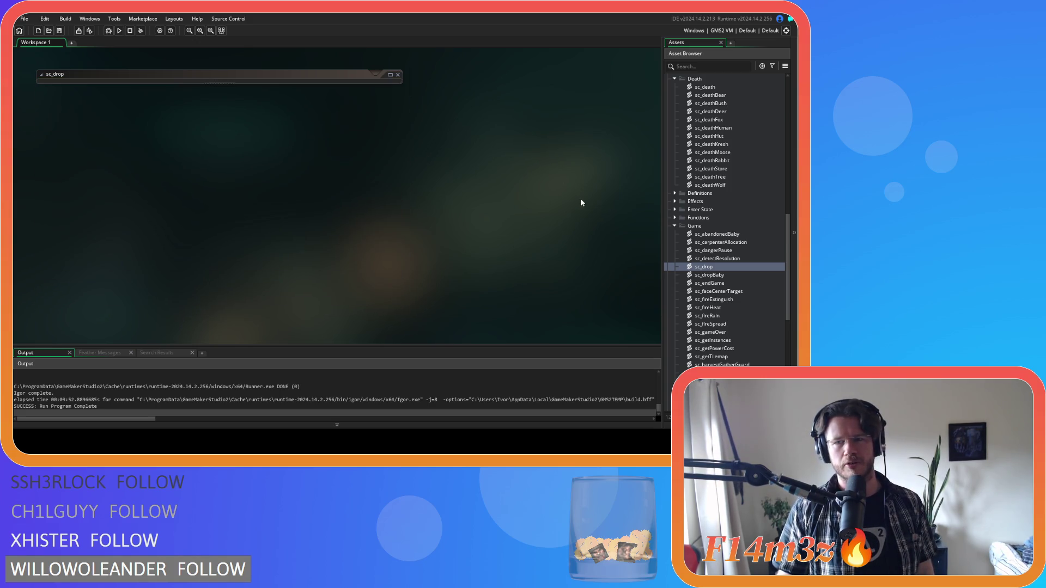
{"action": "left_click", "coordinate": [675, 225]}
{"action": "scroll", "coordinate": [690, 171], "scroll_direction": "up", "scroll_amount": 3}
{"action": "scroll", "coordinate": [690, 170], "scroll_direction": "up", "scroll_amount": 2}
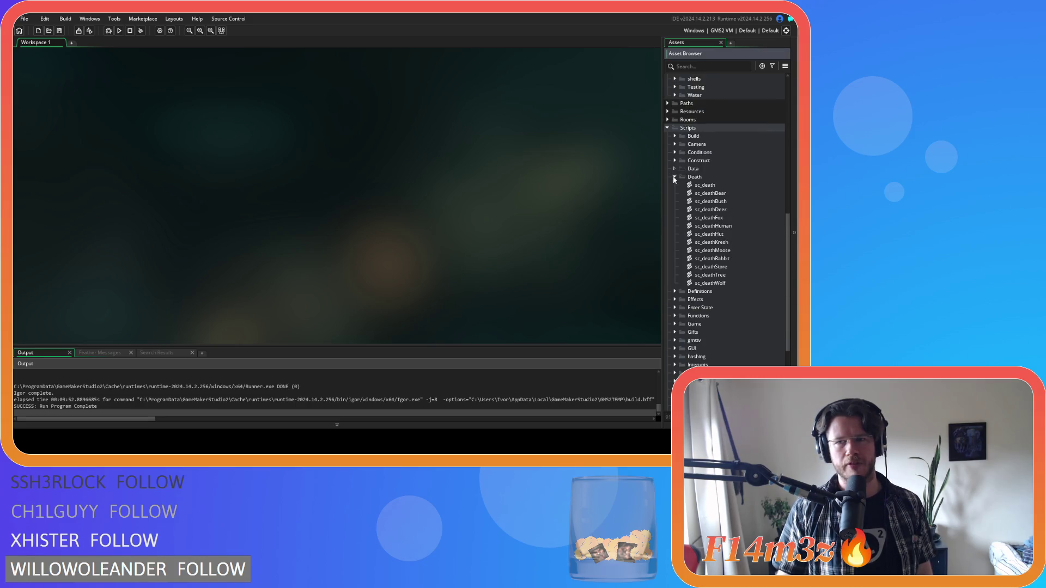
{"action": "left_click", "coordinate": [675, 177]}
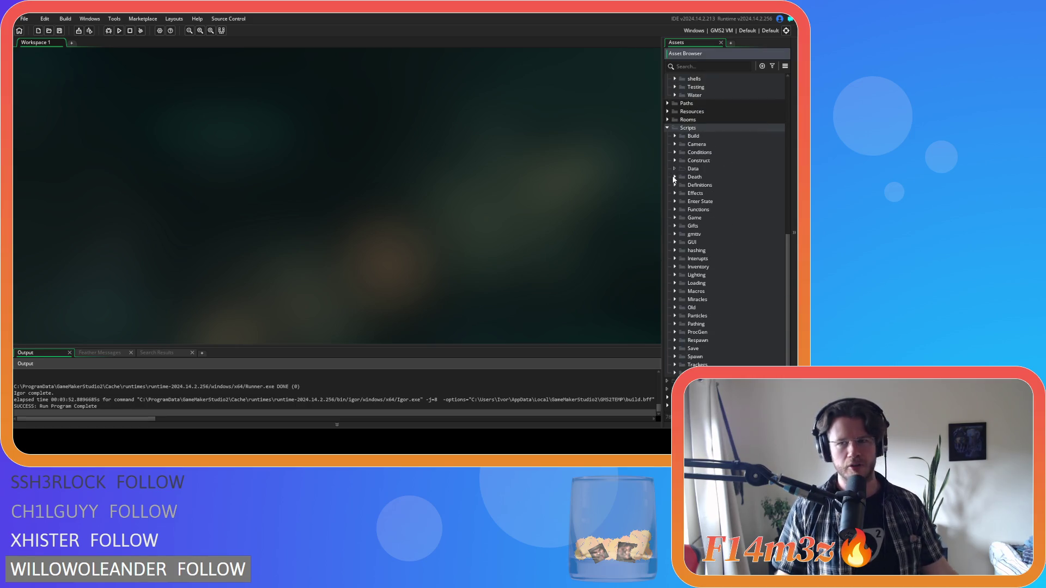
Collapse the Prey, Predators, Human, Animal and Objects folders in the Asset Browser.
{"action": "scroll", "coordinate": [665, 129], "scroll_direction": "up", "scroll_amount": 8}
{"action": "scroll", "coordinate": [672, 136], "scroll_direction": "up", "scroll_amount": 2}
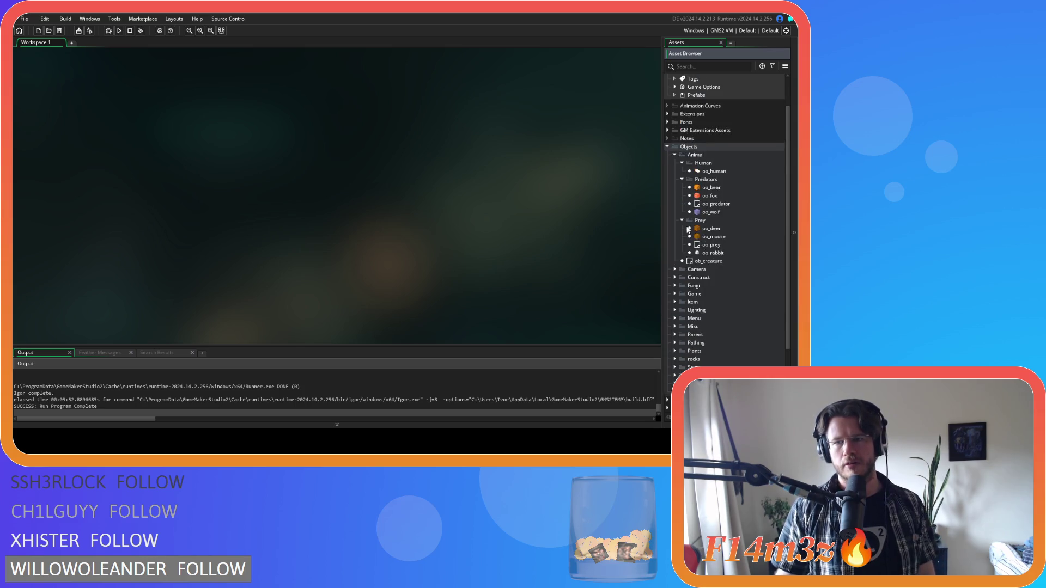
{"action": "left_click", "coordinate": [682, 220]}
{"action": "left_click", "coordinate": [682, 179]}
{"action": "left_click", "coordinate": [682, 163]}
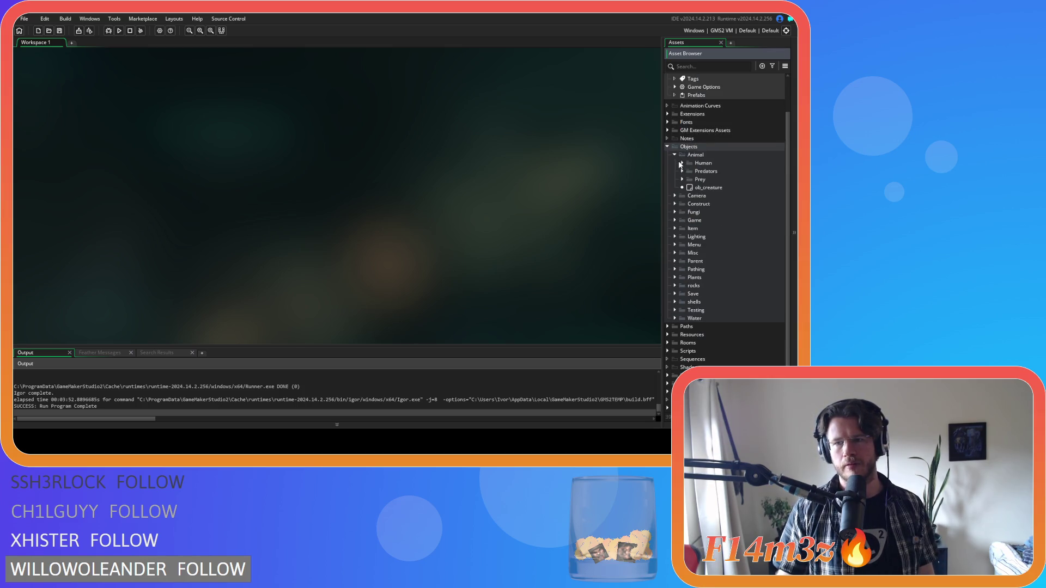
{"action": "left_click", "coordinate": [675, 155]}
{"action": "left_click", "coordinate": [667, 186]}
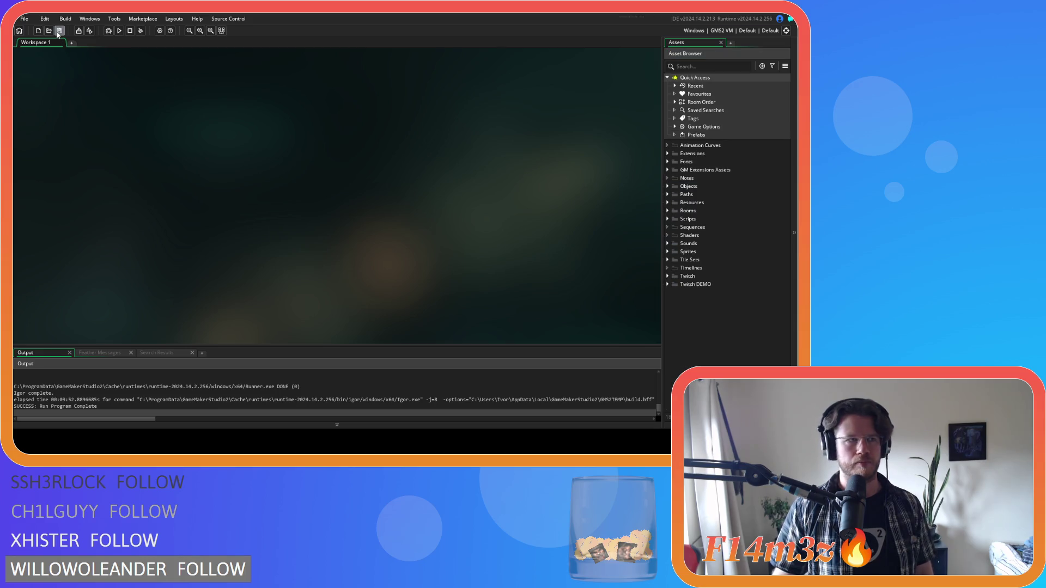
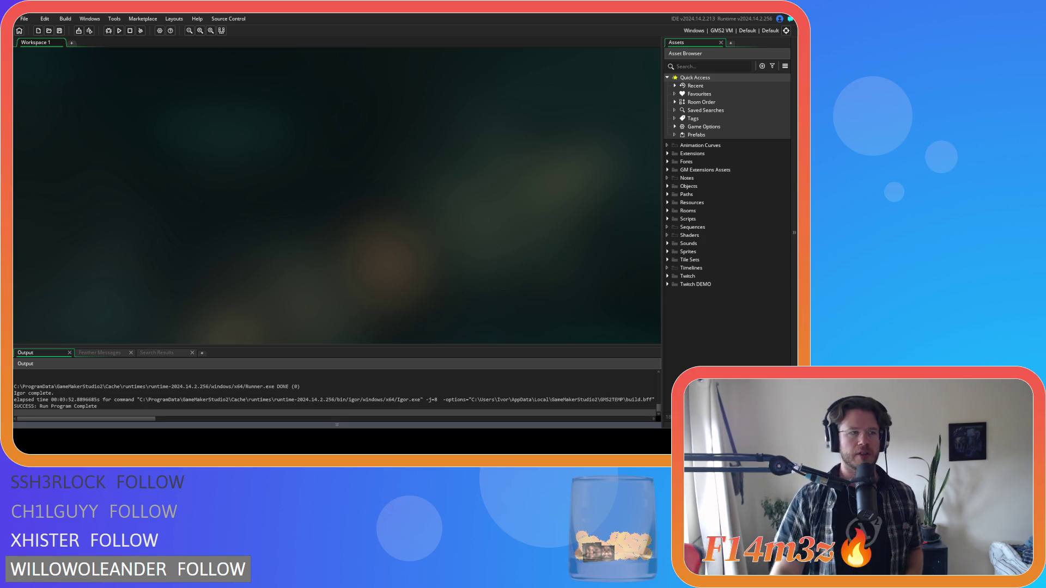
Expand the Scripts and Miracles asset folders and open the sc_miracleWater script.
{"action": "left_click", "coordinate": [668, 219]}
{"action": "scroll", "coordinate": [672, 240], "scroll_direction": "down", "scroll_amount": 3}
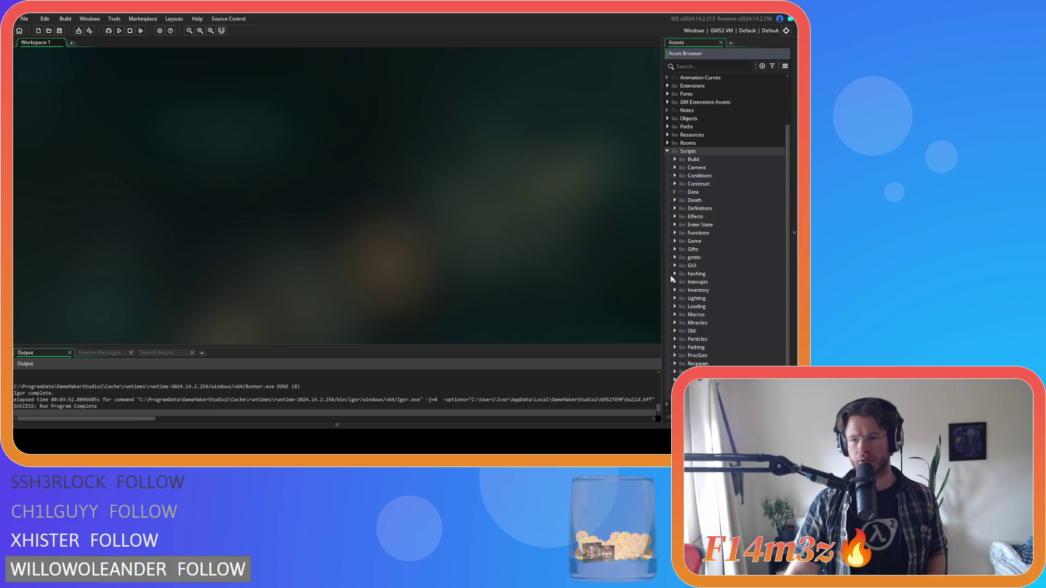
{"action": "left_click", "coordinate": [675, 290]}
{"action": "scroll", "coordinate": [722, 314], "scroll_direction": "down", "scroll_amount": 3}
{"action": "scroll", "coordinate": [730, 311], "scroll_direction": "down", "scroll_amount": 1}
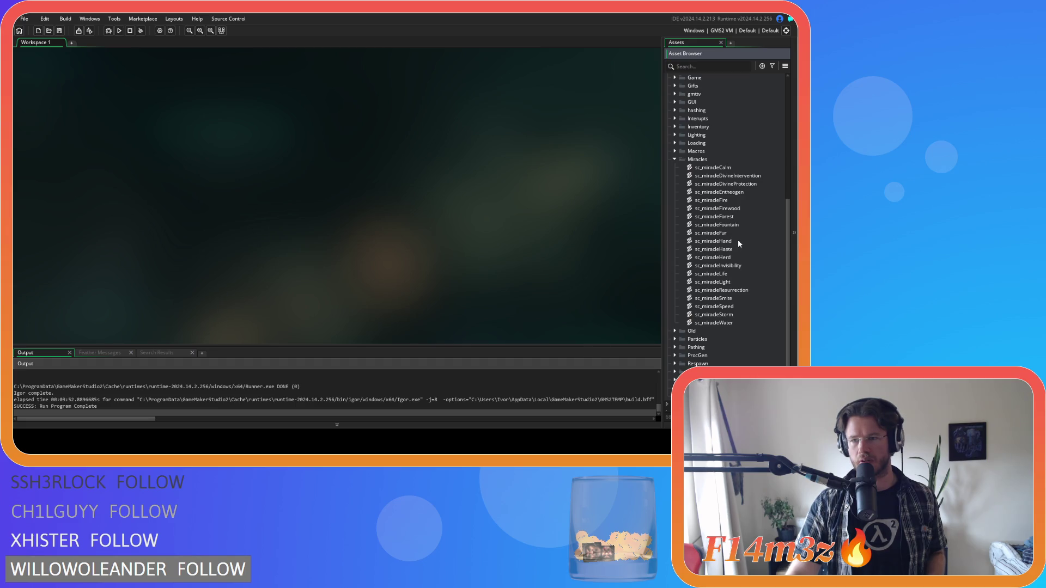
{"action": "double_click", "coordinate": [718, 323]}
Scroll through sc_miracleWater's godPower checks down to the else on line 160.
{"action": "scroll", "coordinate": [358, 229], "scroll_direction": "down", "scroll_amount": 5}
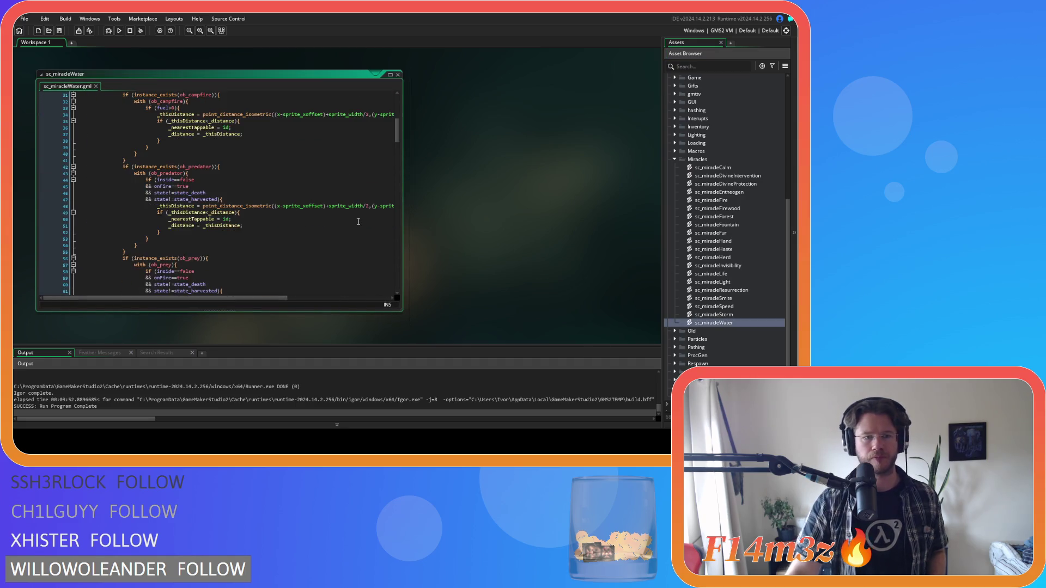
{"action": "scroll", "coordinate": [272, 204], "scroll_direction": "down", "scroll_amount": 13}
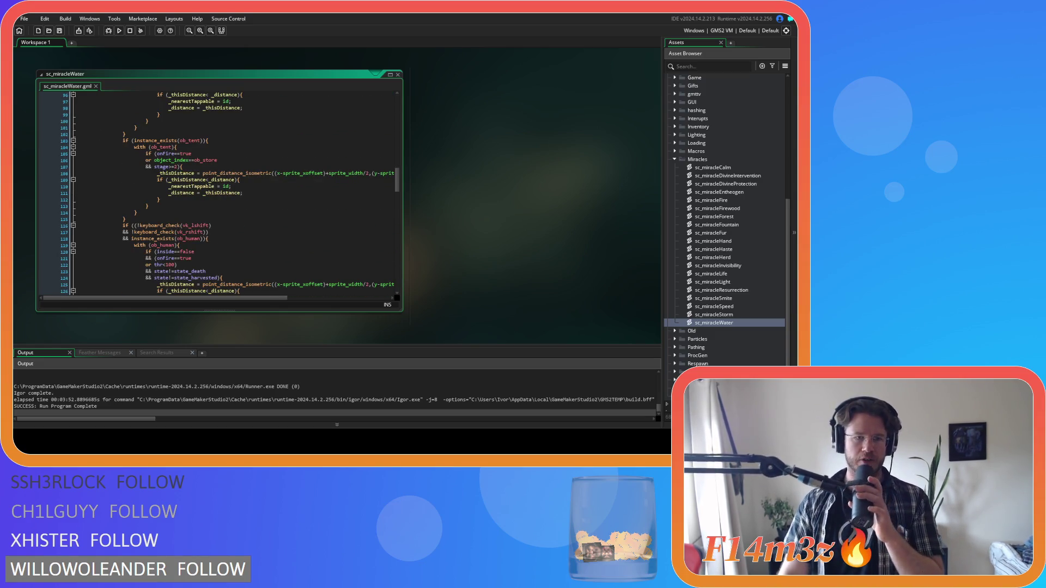
{"action": "scroll", "coordinate": [218, 193], "scroll_direction": "down", "scroll_amount": 5}
{"action": "scroll", "coordinate": [275, 232], "scroll_direction": "down", "scroll_amount": 3}
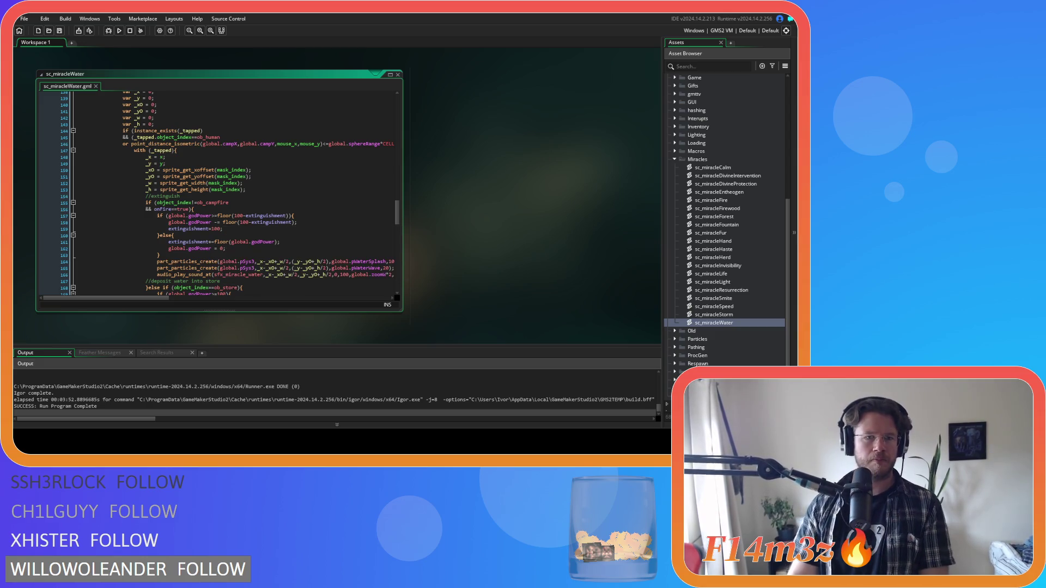
{"action": "scroll", "coordinate": [276, 232], "scroll_direction": "down", "scroll_amount": 1}
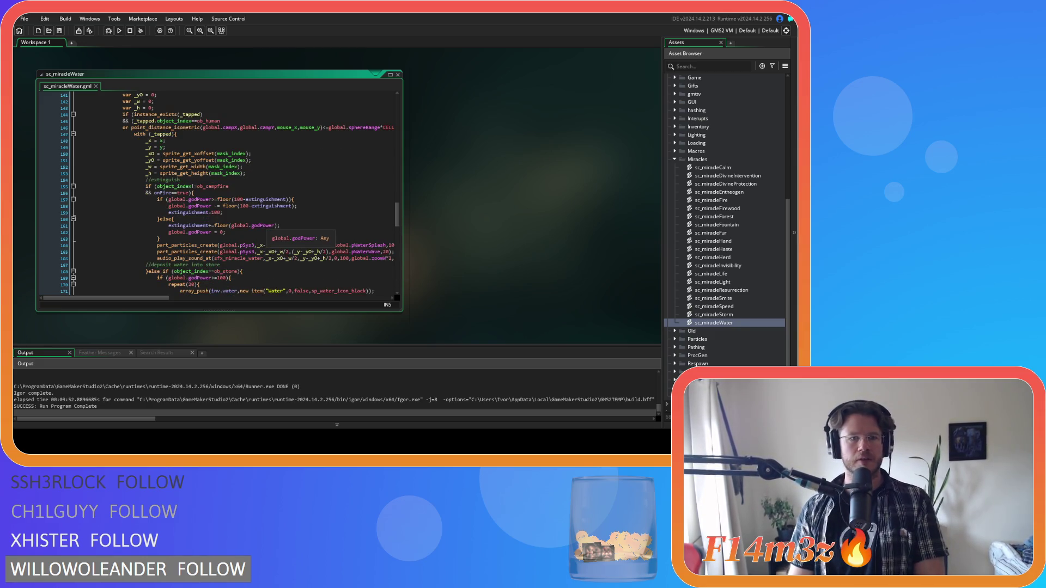
{"action": "scroll", "coordinate": [275, 232], "scroll_direction": "down", "scroll_amount": 2}
{"action": "left_click", "coordinate": [284, 165]}
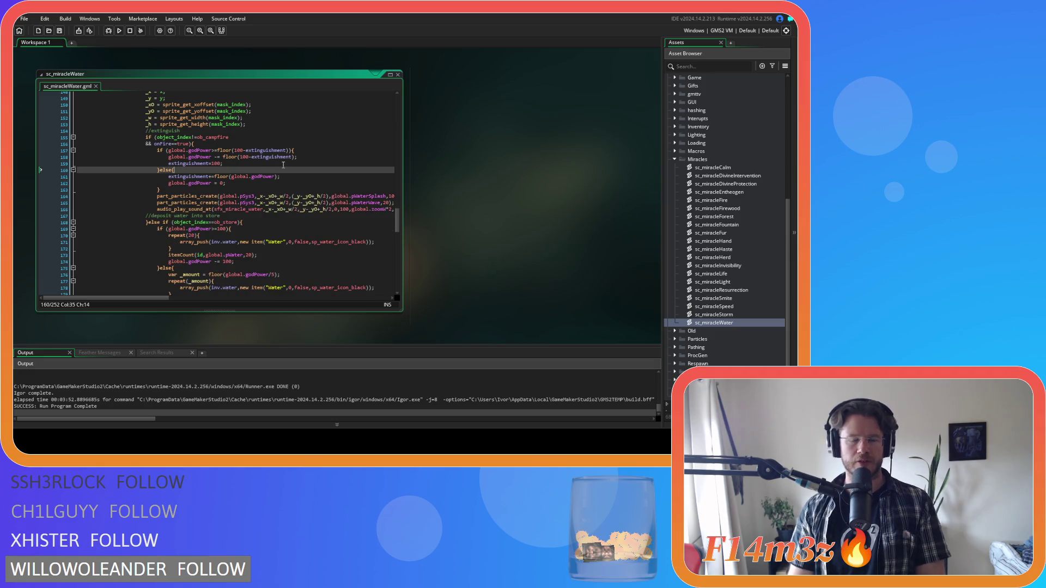
{"action": "scroll", "coordinate": [286, 193], "scroll_direction": "up", "scroll_amount": 9}
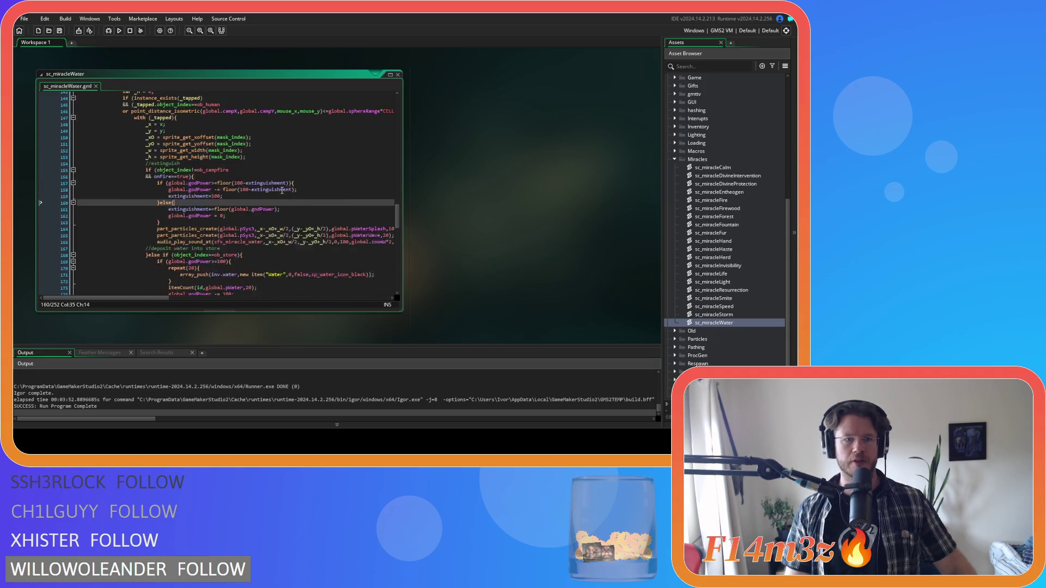
{"action": "mouse_move", "coordinate": [397, 201]}
{"action": "left_mouse_down"}
{"action": "mouse_move", "coordinate": [392, 105]}
{"action": "mouse_move", "coordinate": [400, 204]}
{"action": "mouse_move", "coordinate": [393, 198]}
{"action": "left_mouse_up"}
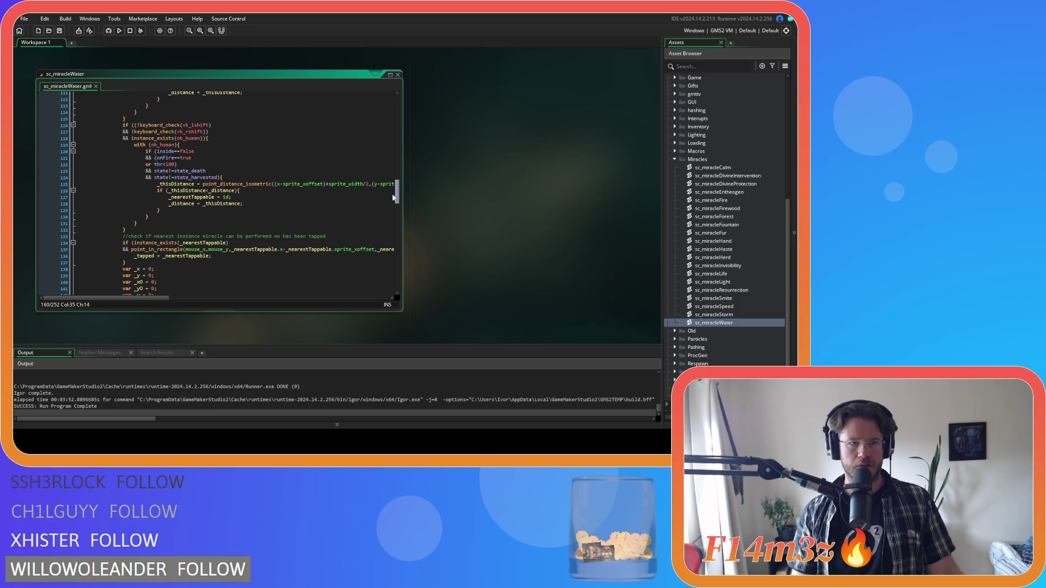
{"action": "left_click_drag", "start_coordinate": [393, 198], "coordinate": [391, 199]}
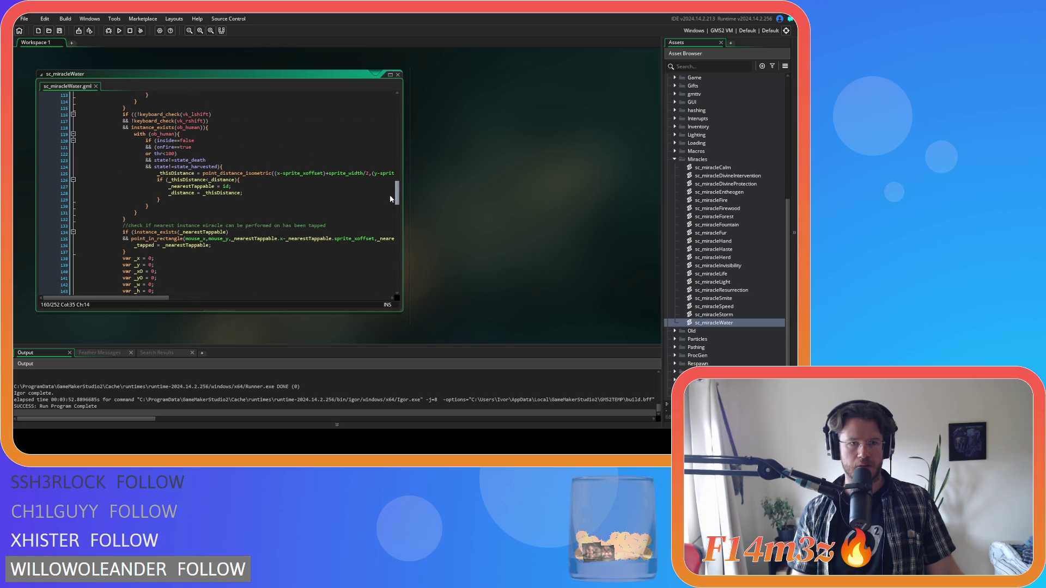
{"action": "mouse_move", "coordinate": [391, 199]}
{"action": "left_mouse_down"}
{"action": "mouse_move", "coordinate": [387, 208]}
{"action": "mouse_move", "coordinate": [382, 198]}
{"action": "left_mouse_up"}
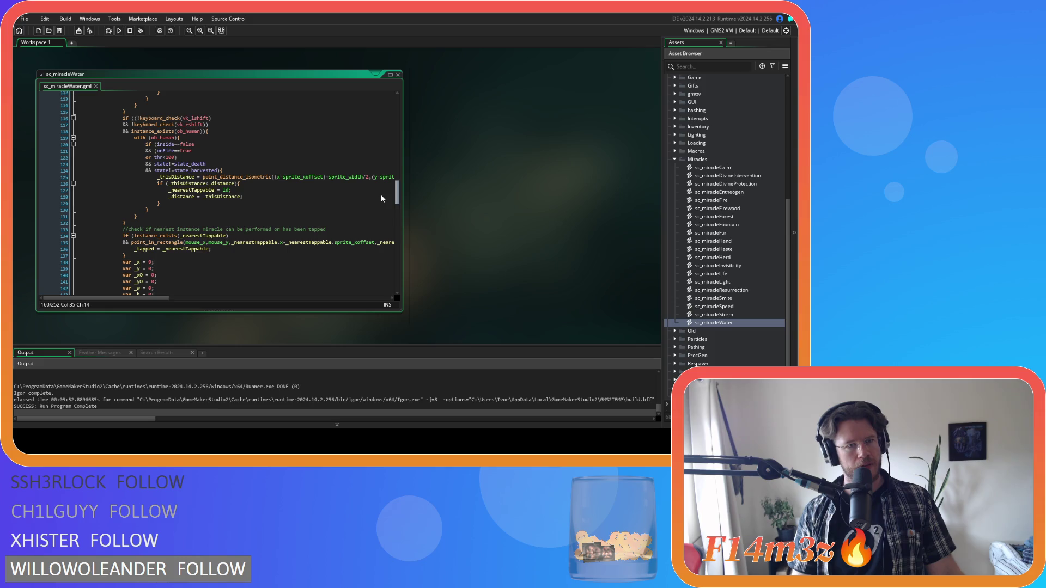
{"action": "mouse_move", "coordinate": [381, 194]}
{"action": "left_mouse_down"}
{"action": "mouse_move", "coordinate": [378, 178]}
{"action": "mouse_move", "coordinate": [377, 204]}
{"action": "left_mouse_up"}
{"action": "scroll", "coordinate": [380, 208], "scroll_direction": "down", "scroll_amount": 1}
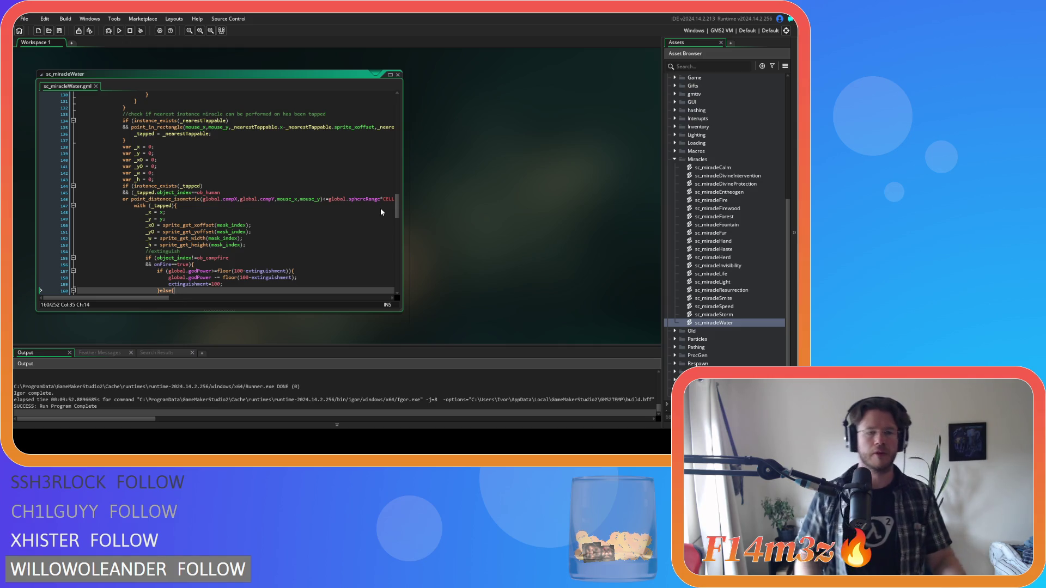
{"action": "scroll", "coordinate": [298, 215], "scroll_direction": "down", "scroll_amount": 2}
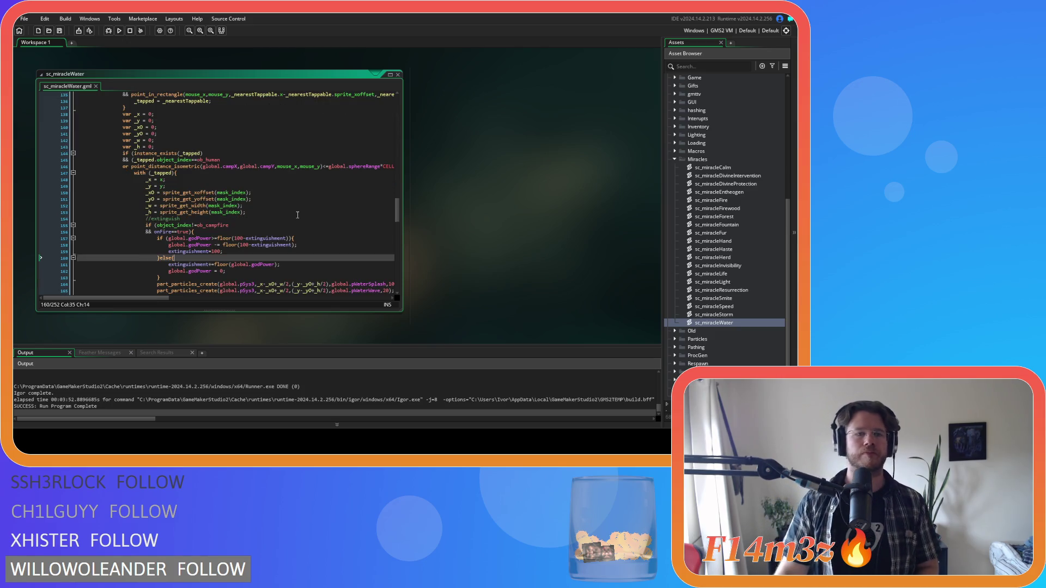
{"action": "scroll", "coordinate": [297, 215], "scroll_direction": "down", "scroll_amount": 2}
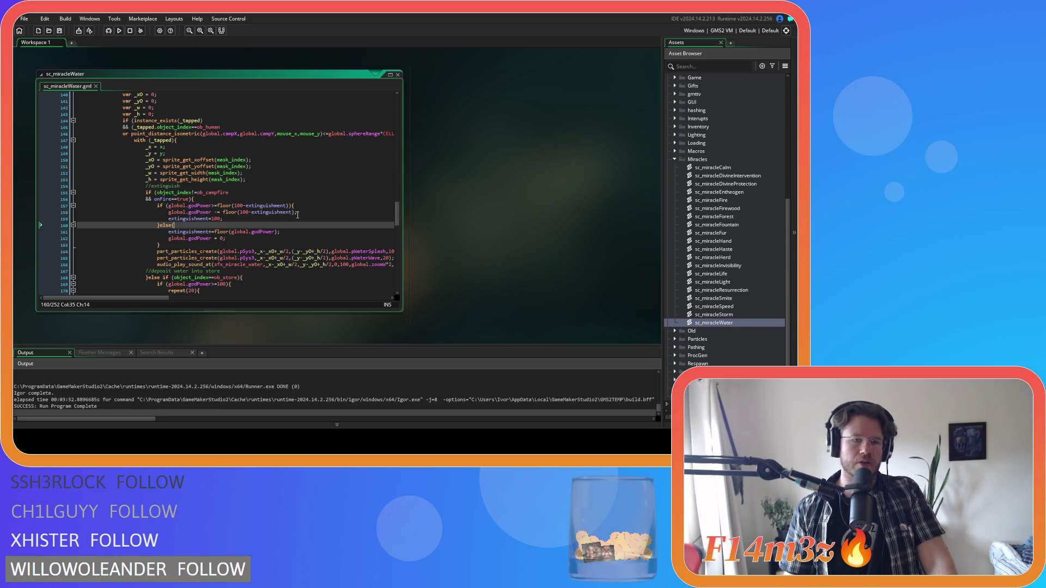
{"action": "scroll", "coordinate": [297, 215], "scroll_direction": "down", "scroll_amount": 3}
{"action": "scroll", "coordinate": [298, 214], "scroll_direction": "down", "scroll_amount": 3}
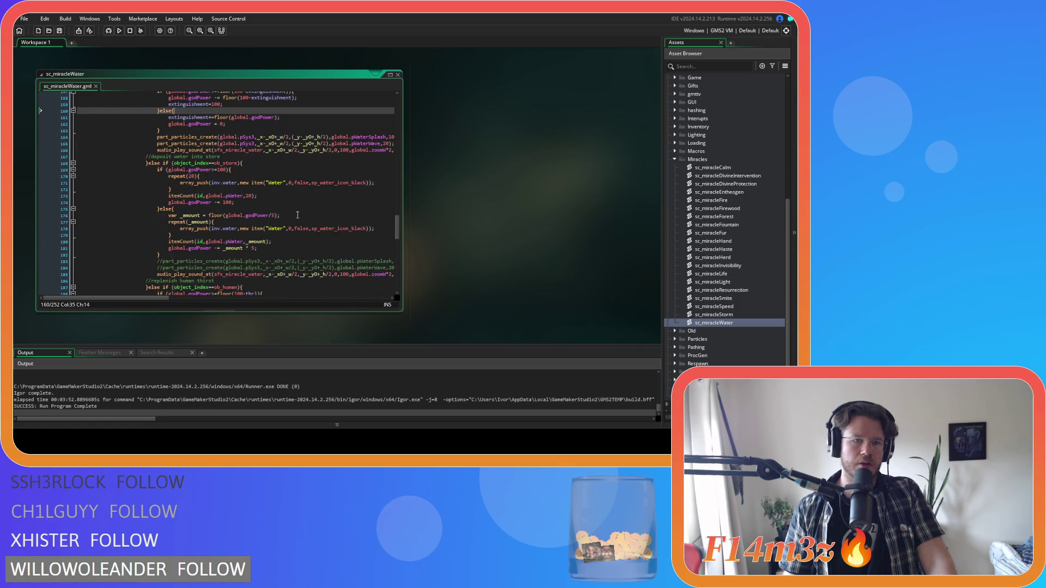
{"action": "scroll", "coordinate": [297, 214], "scroll_direction": "down", "scroll_amount": 1}
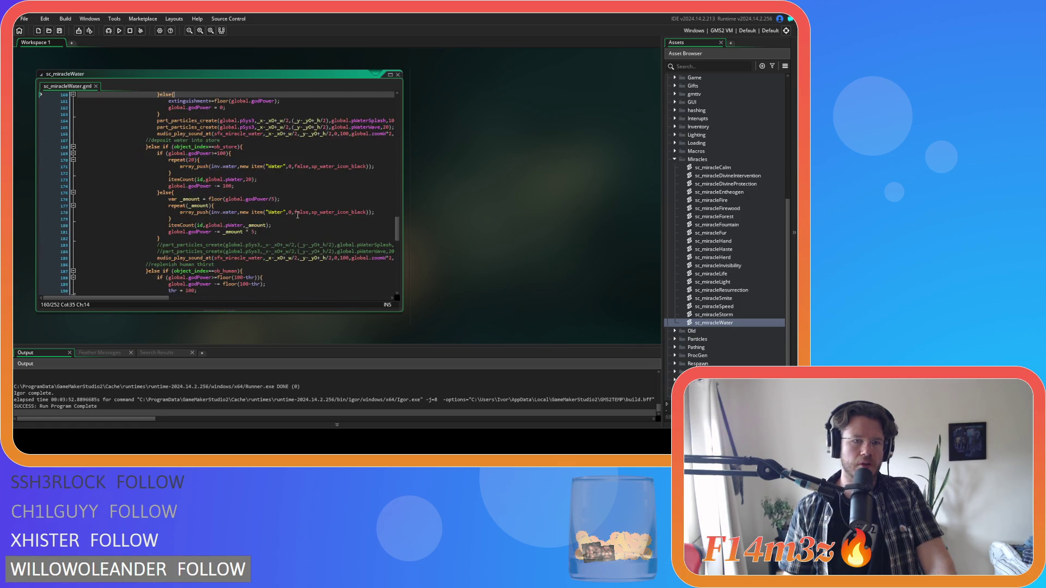
{"action": "scroll", "coordinate": [297, 214], "scroll_direction": "down", "scroll_amount": 10}
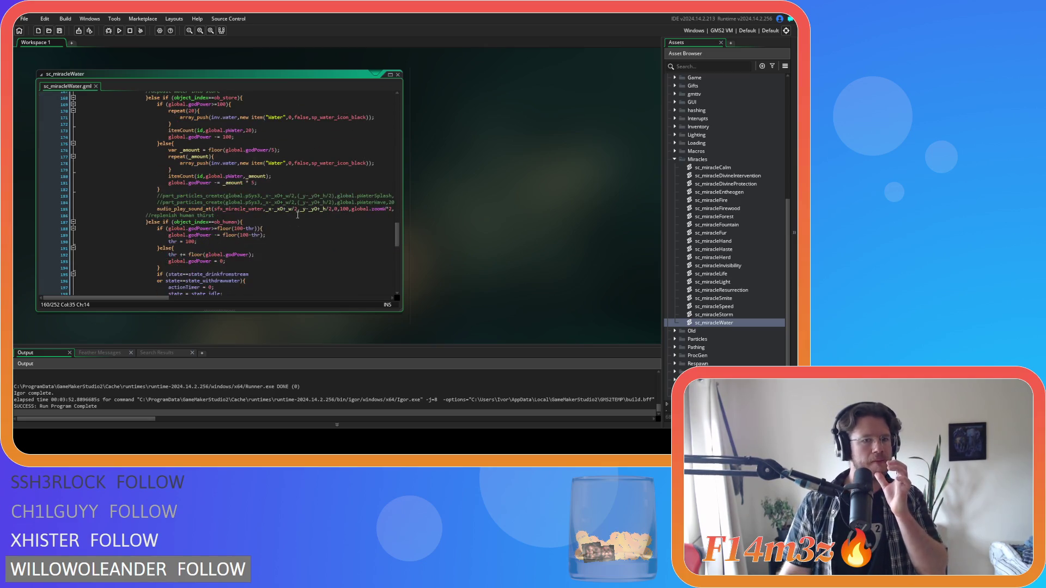
{"action": "scroll", "coordinate": [298, 215], "scroll_direction": "down", "scroll_amount": 10}
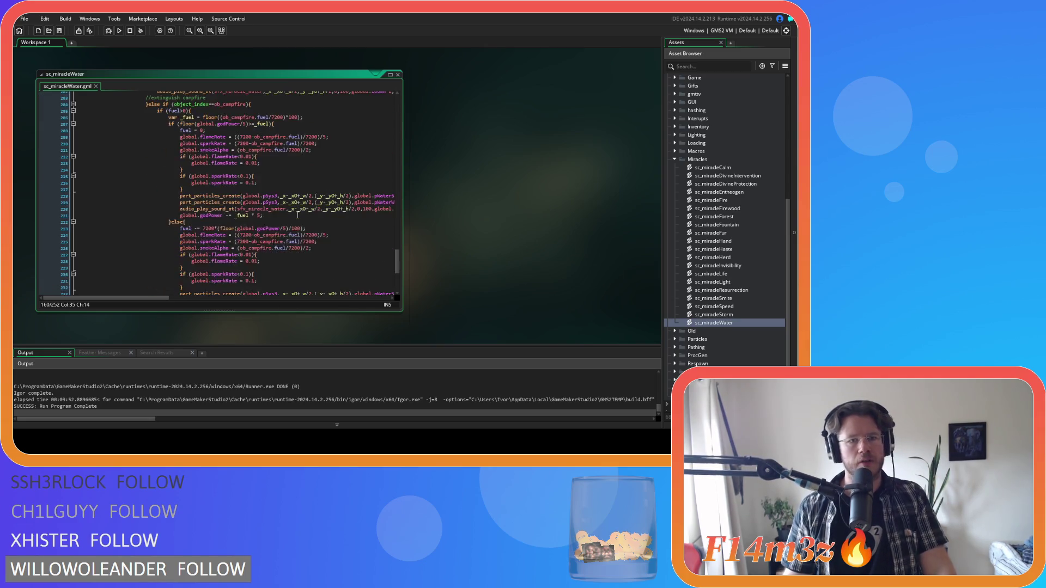
{"action": "scroll", "coordinate": [298, 215], "scroll_direction": "up", "scroll_amount": 20}
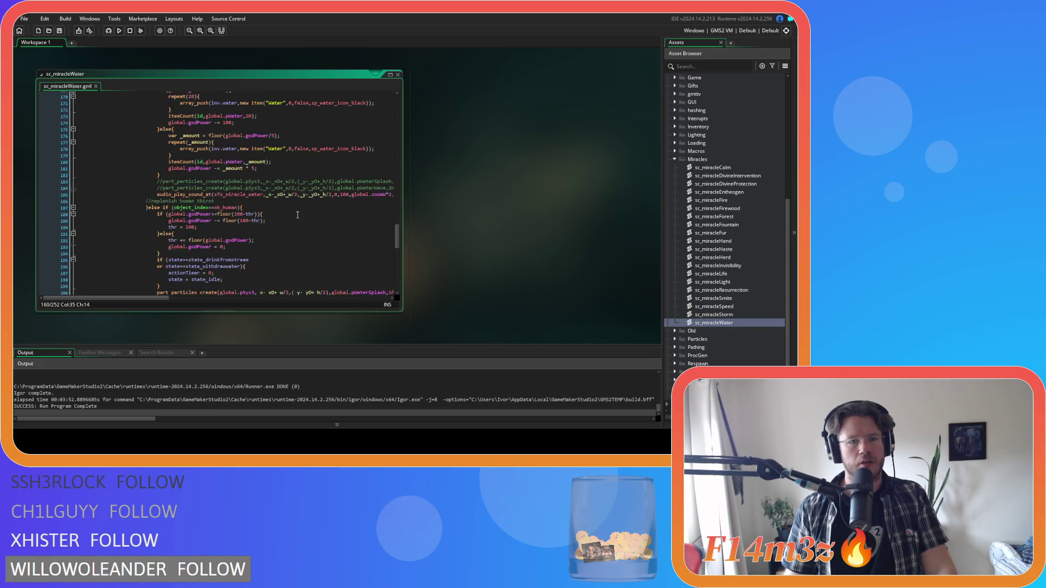
{"action": "scroll", "coordinate": [297, 214], "scroll_direction": "up", "scroll_amount": 2}
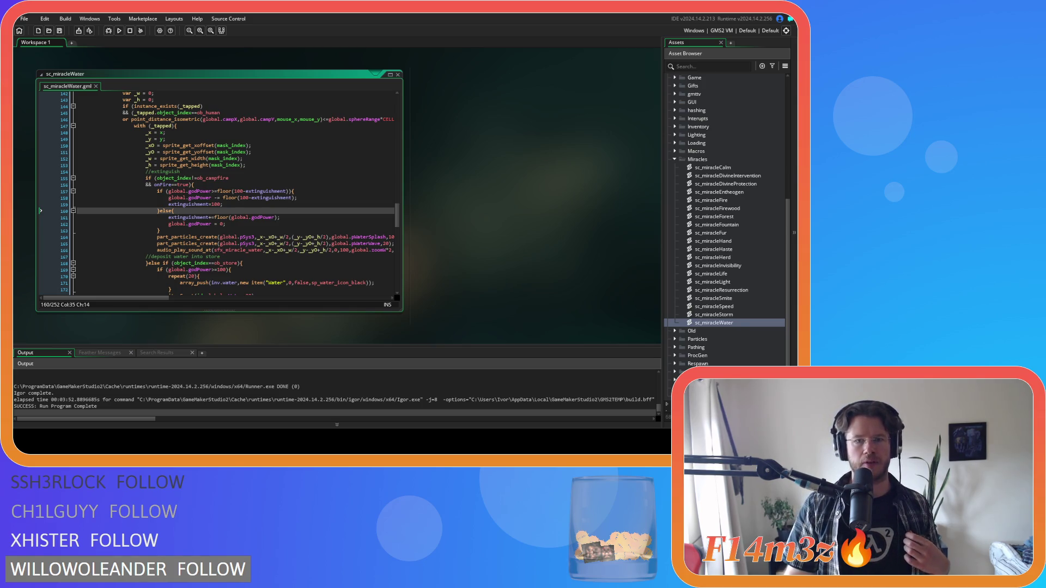
{"action": "left_click_drag", "start_coordinate": [398, 224], "coordinate": [395, 89]}
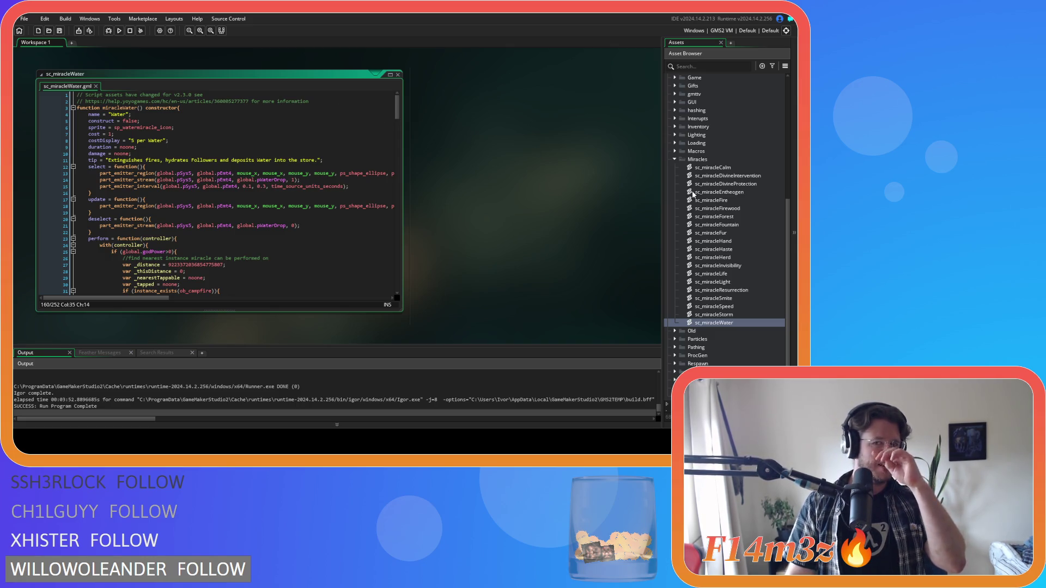
Compare against sc_miracleFire and set the water miracle's cost to 100.
{"action": "double_click", "coordinate": [726, 201]}
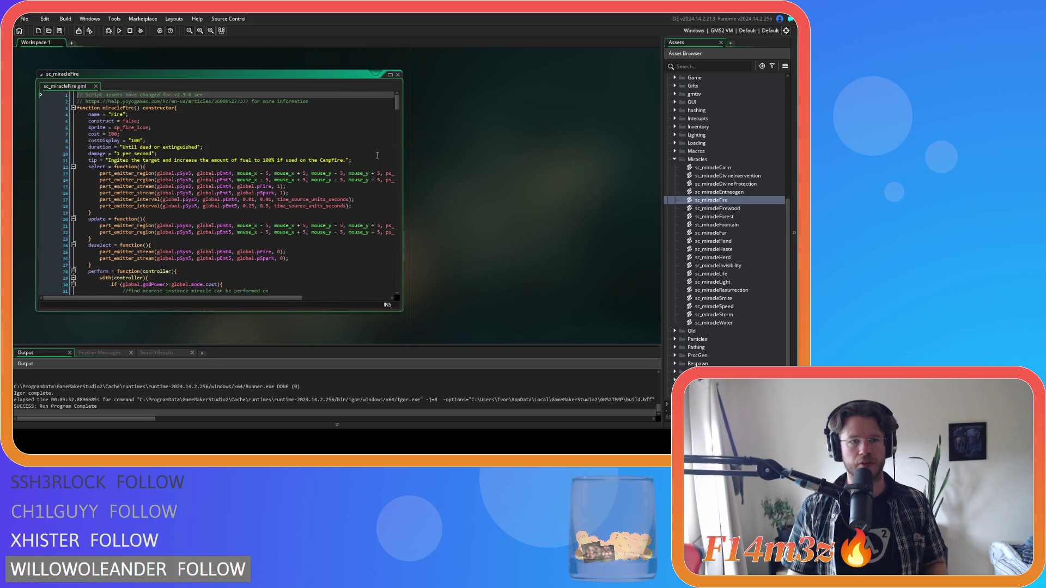
{"action": "scroll", "coordinate": [489, 168], "scroll_direction": "down", "scroll_amount": 5}
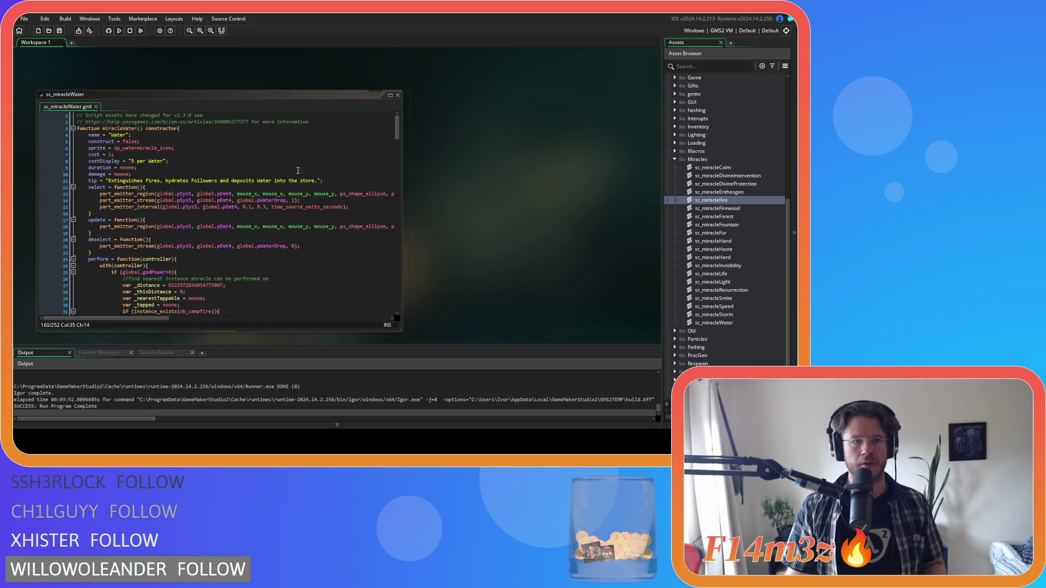
{"action": "left_click", "coordinate": [165, 156]}
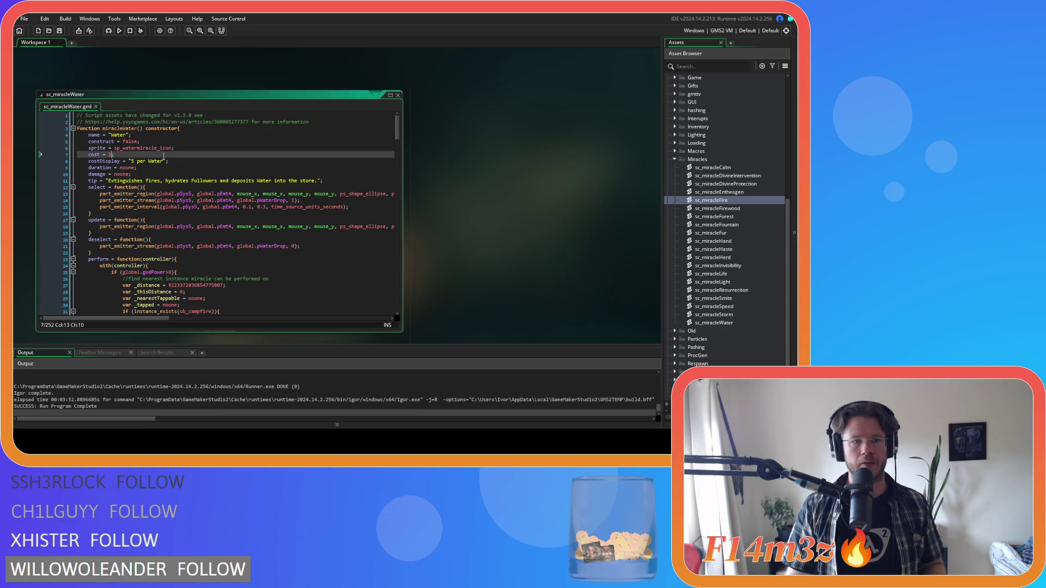
{"action": "type", "text": "00"}
Change the costDisplay string on line 8 to "100" and save the script.
{"action": "left_click_drag", "start_coordinate": [132, 162], "coordinate": [165, 164]}
{"action": "type", "text": "100"}
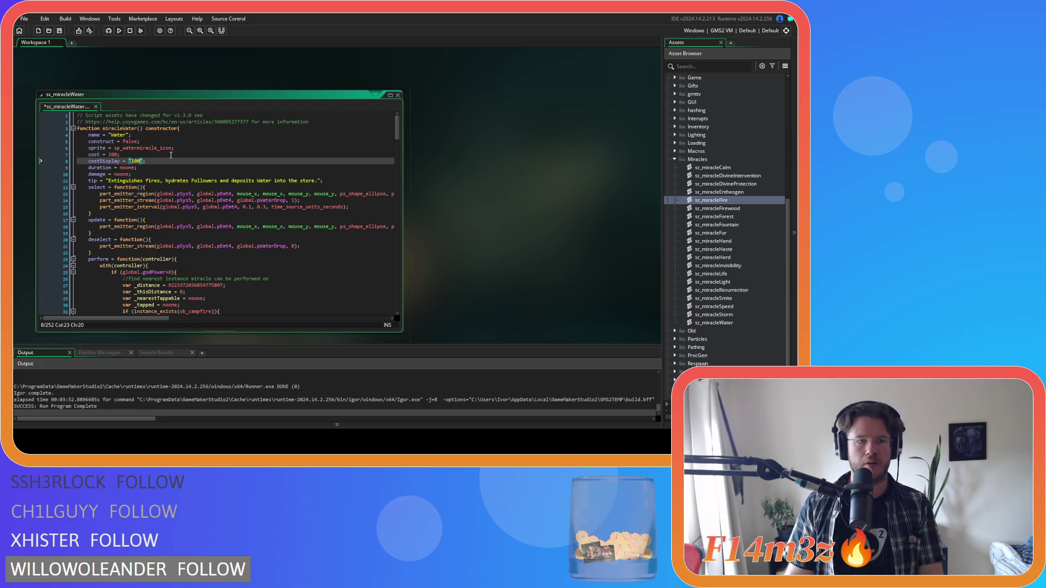
{"action": "key", "text": "ctrl+s"}
{"action": "scroll", "coordinate": [237, 170], "scroll_direction": "down", "scroll_amount": 10}
{"action": "scroll", "coordinate": [237, 170], "scroll_direction": "down", "scroll_amount": 20}
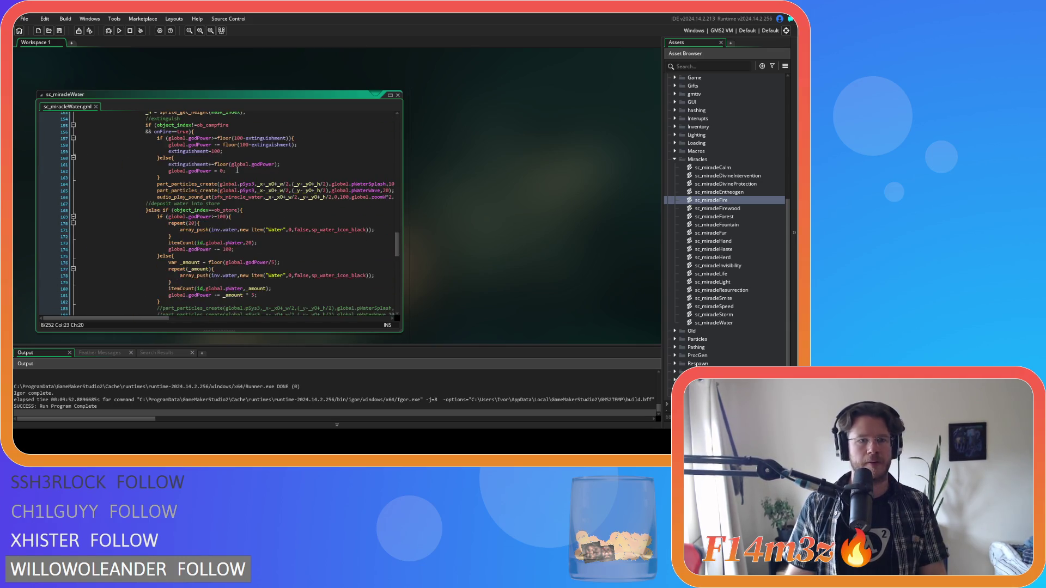
Locate the campfire branch's floor-based godPower check and subtraction on lines 157–158.
{"action": "scroll", "coordinate": [237, 170], "scroll_direction": "up", "scroll_amount": 3}
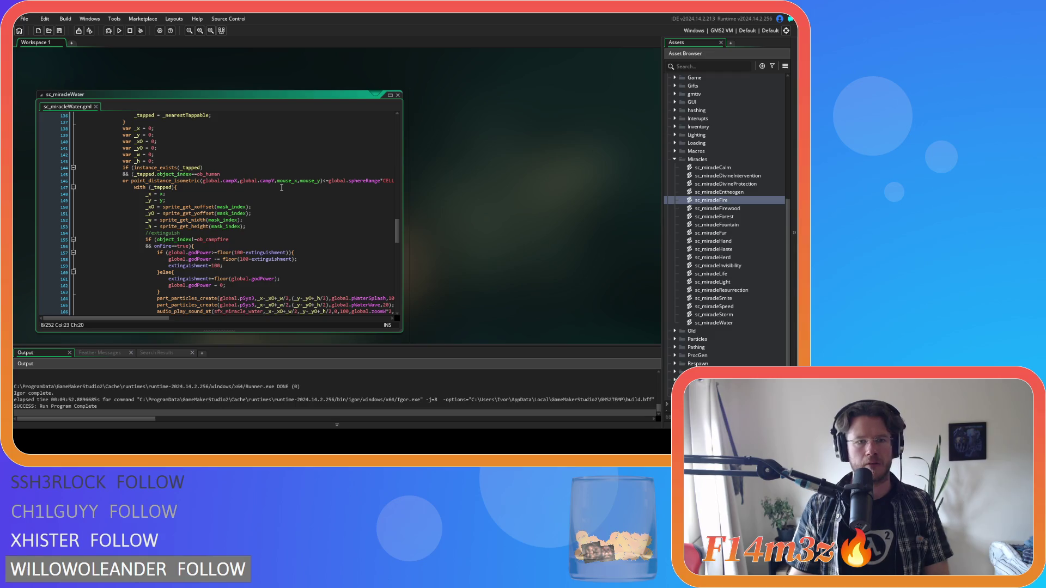
{"action": "scroll", "coordinate": [281, 187], "scroll_direction": "down", "scroll_amount": 1}
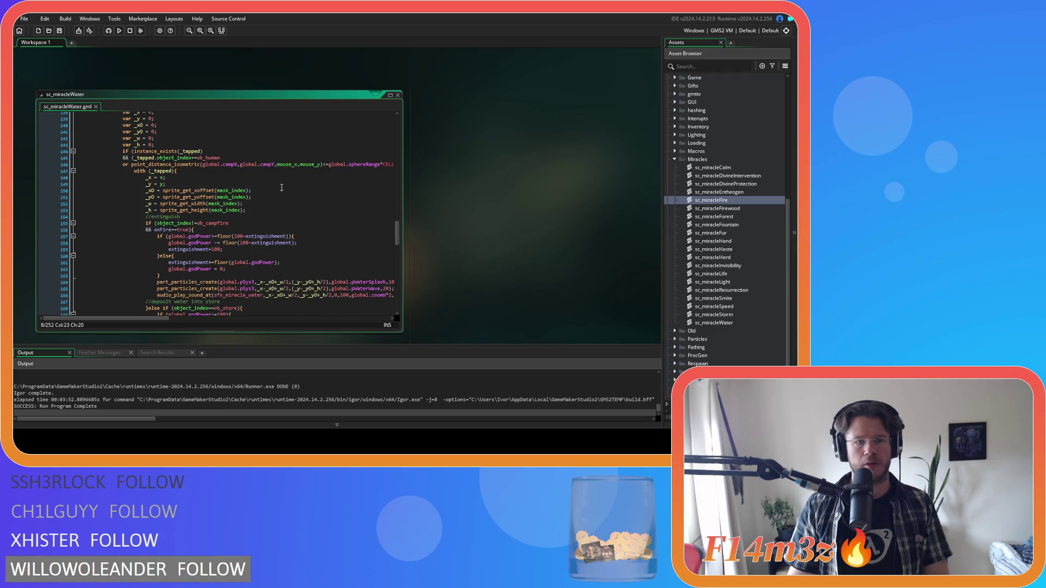
{"action": "scroll", "coordinate": [281, 188], "scroll_direction": "down", "scroll_amount": 3}
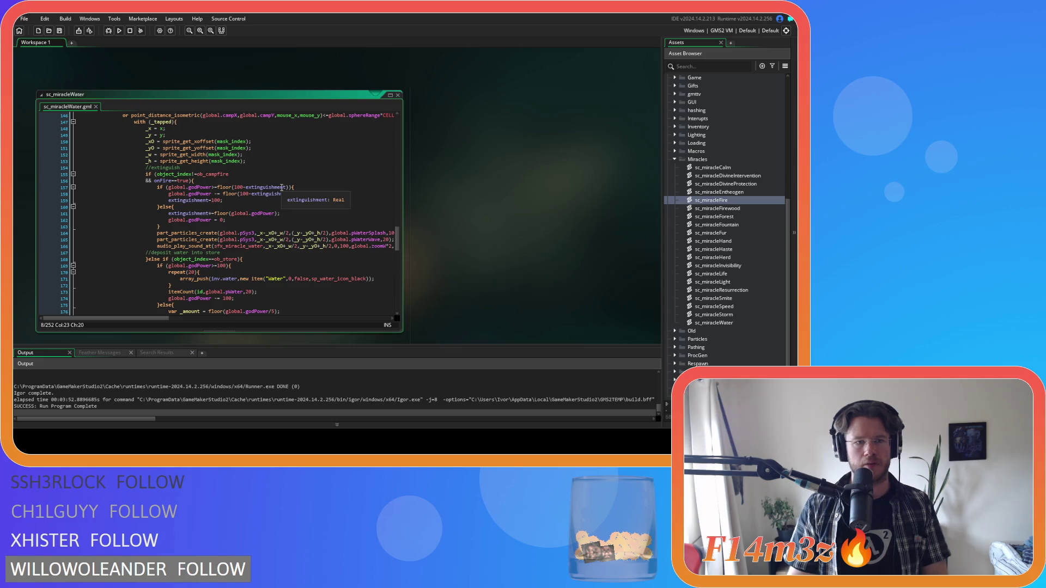
{"action": "left_click", "coordinate": [252, 182]}
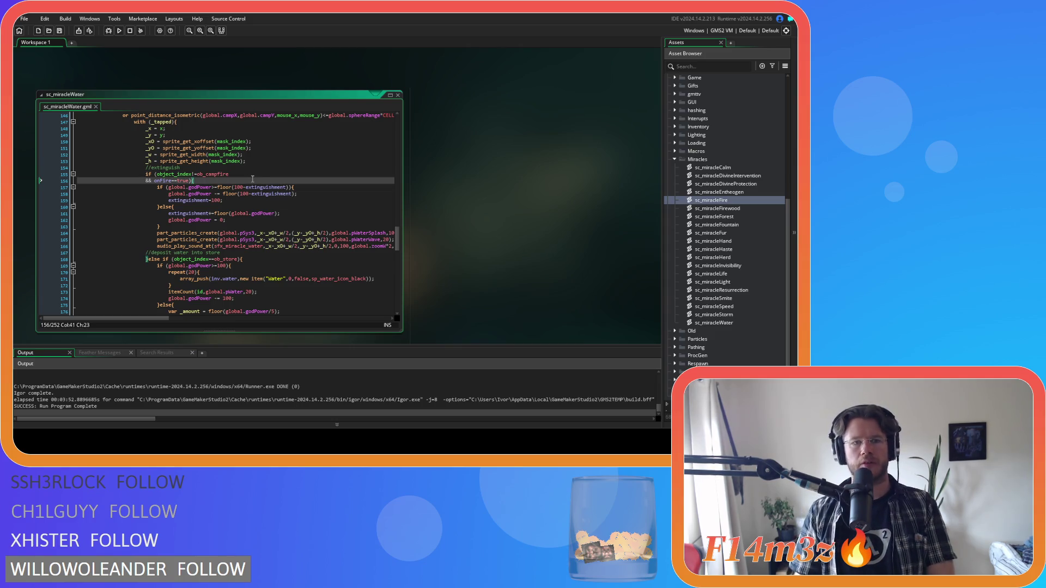
{"action": "left_click", "coordinate": [256, 200]}
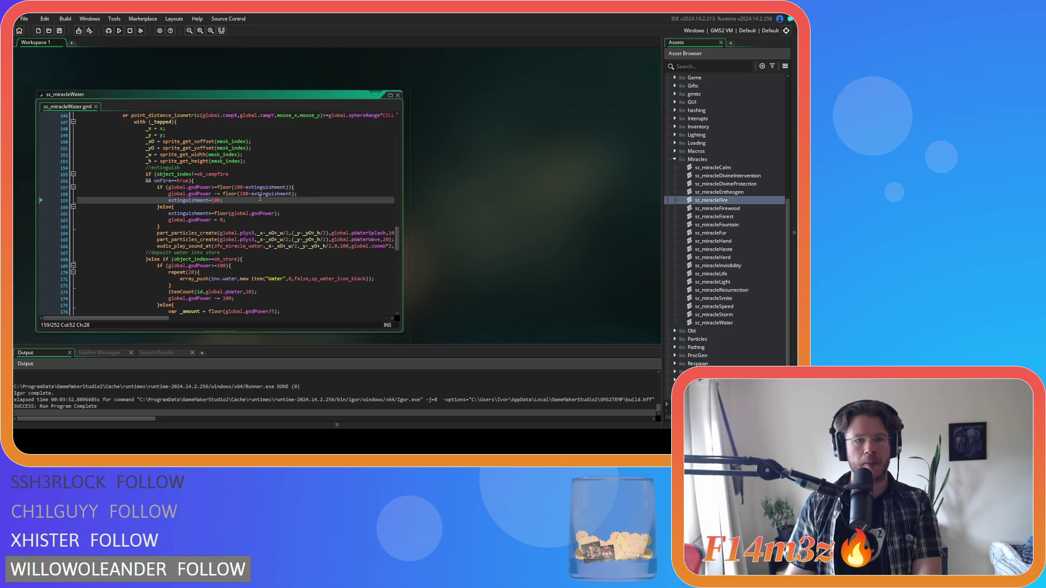
{"action": "left_click_drag", "start_coordinate": [308, 193], "coordinate": [170, 195]}
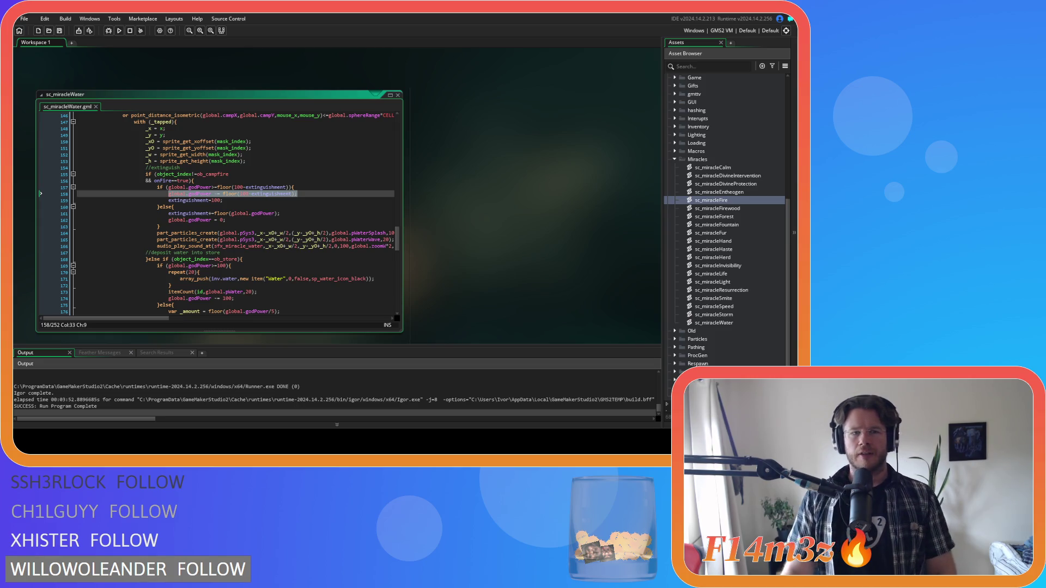
Strip floor(...extinguishment) from the campfire condition, leaving godPower>=100.
{"action": "left_click", "coordinate": [231, 187]}
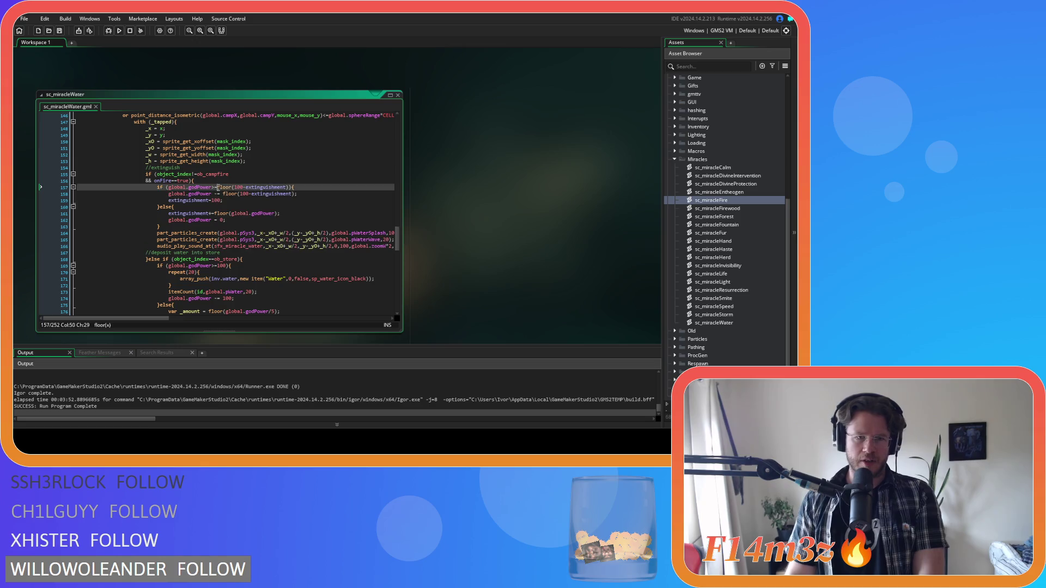
{"action": "left_click", "coordinate": [236, 188]}
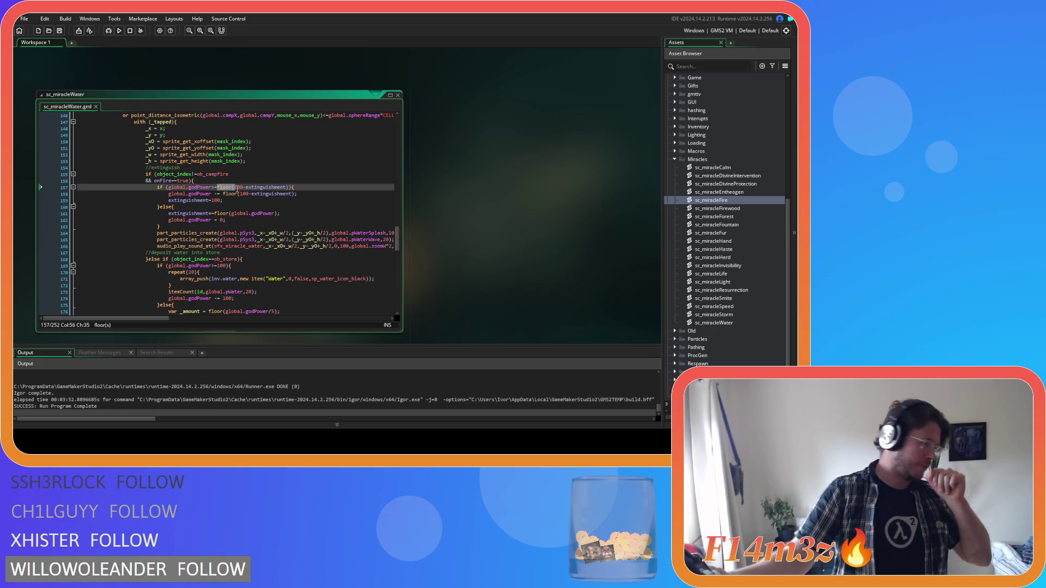
{"action": "left_click", "coordinate": [233, 188]}
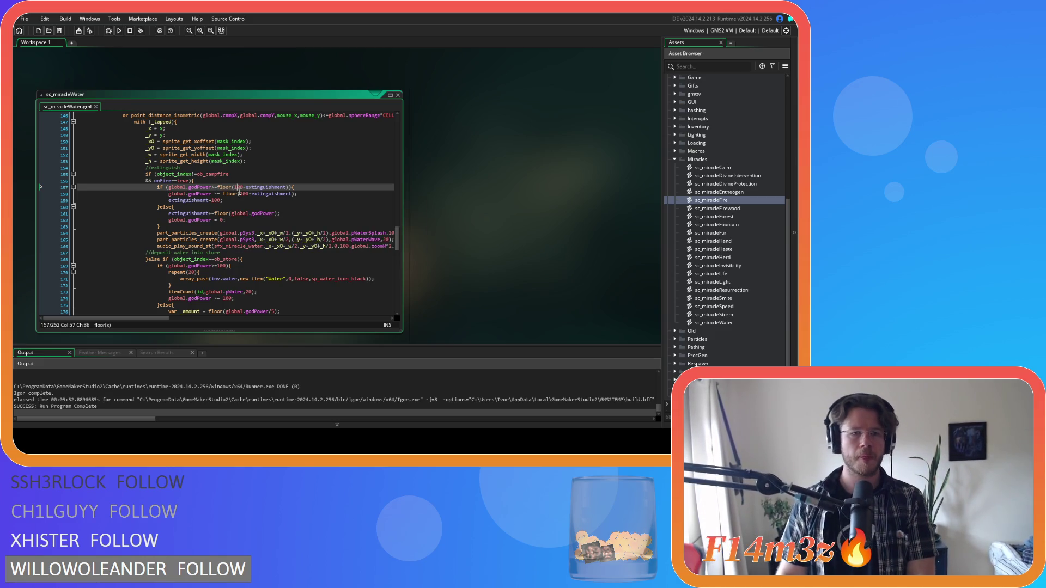
{"action": "key", "text": "BackSpace"}
{"action": "key", "text": "BackSpace"}
{"action": "key", "text": "BackSpace"}
{"action": "key", "text": "Delete"}
{"action": "left_click_drag", "start_coordinate": [226, 187], "coordinate": [269, 189]}
{"action": "key", "text": "BackSpace"}
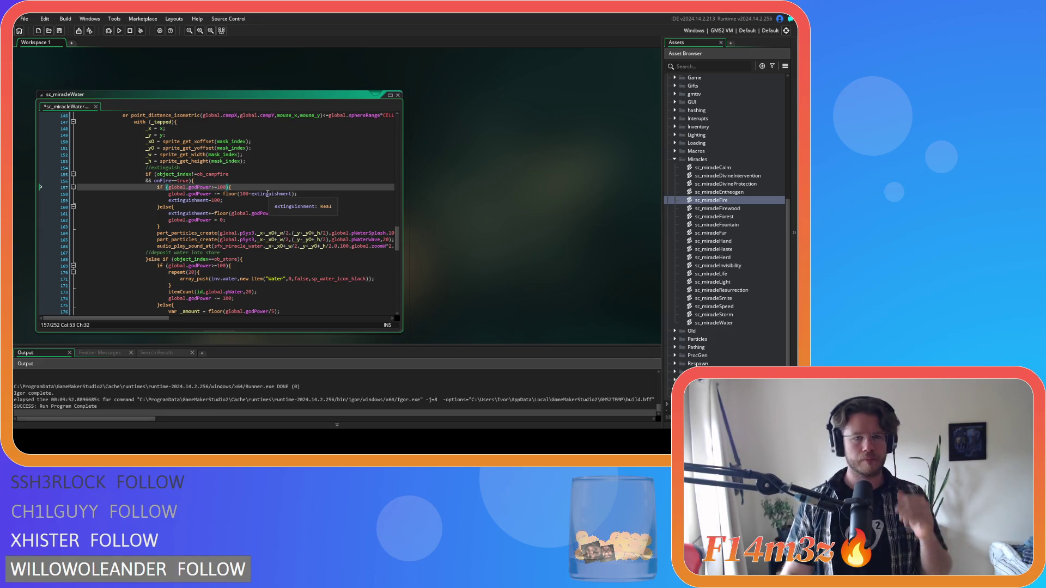
Make line 158 subtract a flat 100 from godPower, then save.
{"action": "left_click", "coordinate": [237, 195]}
{"action": "key", "text": "ctrl+Left"}
{"action": "key", "text": "Delete"}
{"action": "key", "text": "Delete"}
{"action": "key", "text": "Delete"}
{"action": "left_click", "coordinate": [238, 195]}
{"action": "left_click_drag", "start_coordinate": [236, 194], "coordinate": [275, 195]}
{"action": "key", "text": "BackSpace"}
{"action": "key", "text": "BackSpace"}
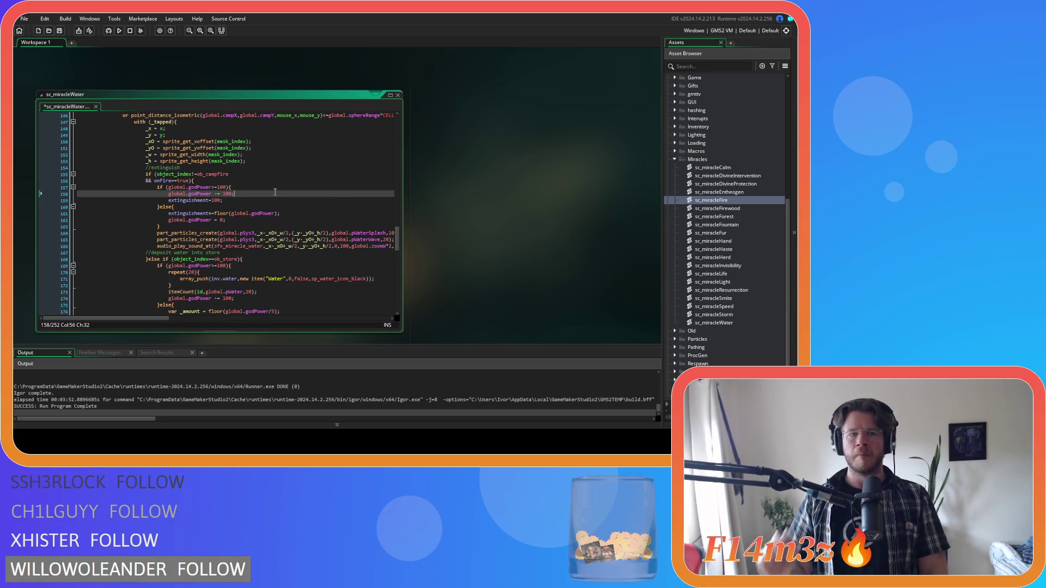
{"action": "key", "text": "ctrl+s"}
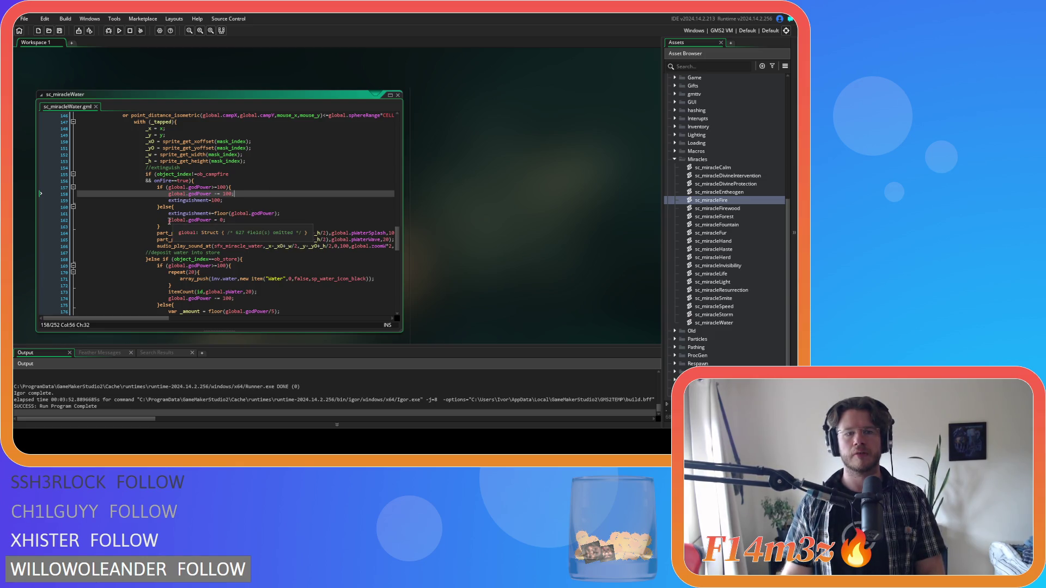
Delete the else block that zeroes godPower and save the script.
{"action": "left_click_drag", "start_coordinate": [170, 225], "coordinate": [162, 207]}
{"action": "key", "text": "Delete"}
{"action": "key", "text": "ctrl+s"}
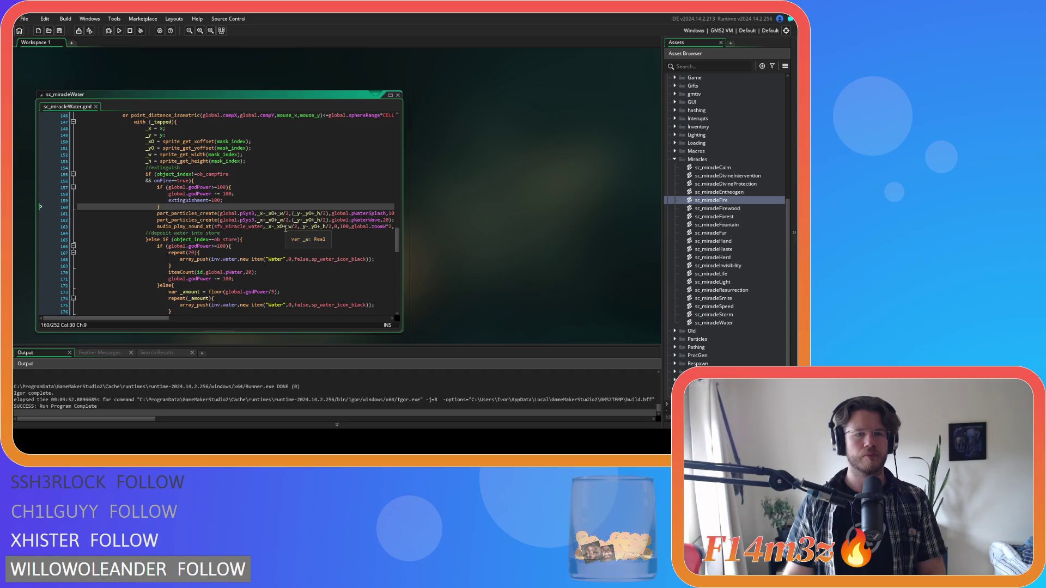
Replace the 100 threshold in the godPower check with cost.
{"action": "double_click", "coordinate": [221, 188]}
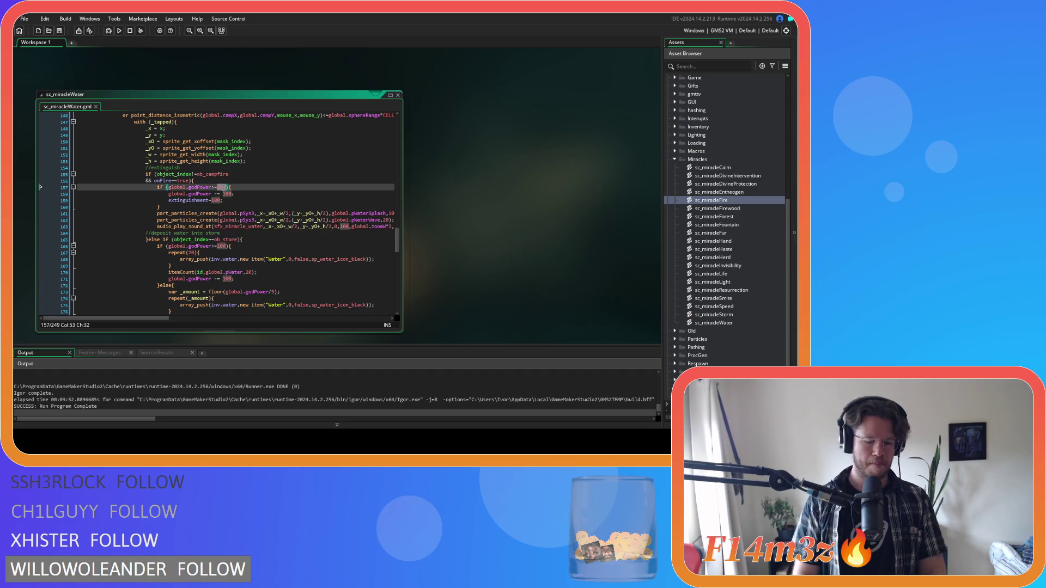
{"action": "type", "text": "cost"}
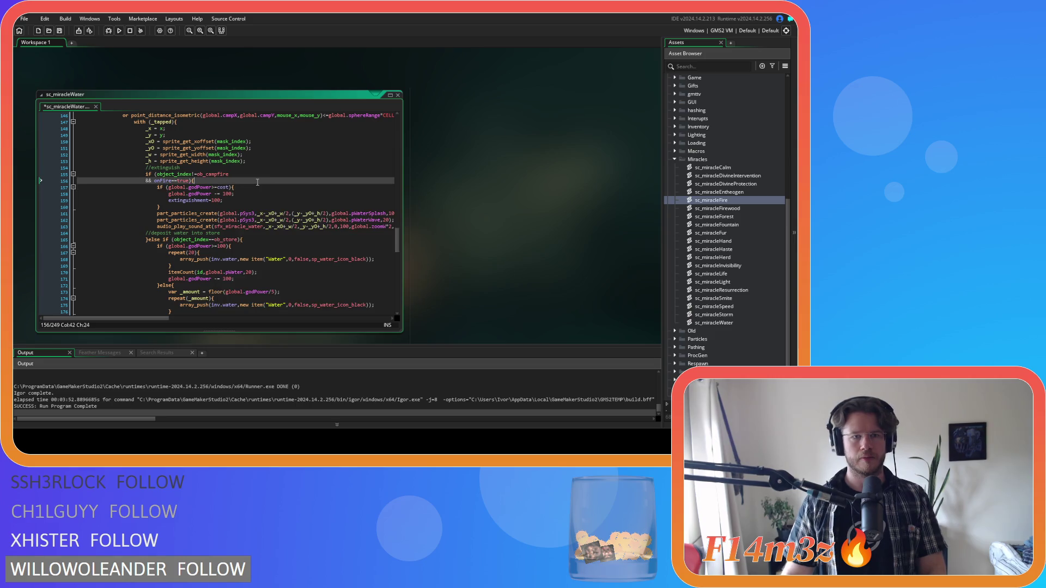
{"action": "scroll", "coordinate": [524, 234], "scroll_direction": "down", "scroll_amount": 5}
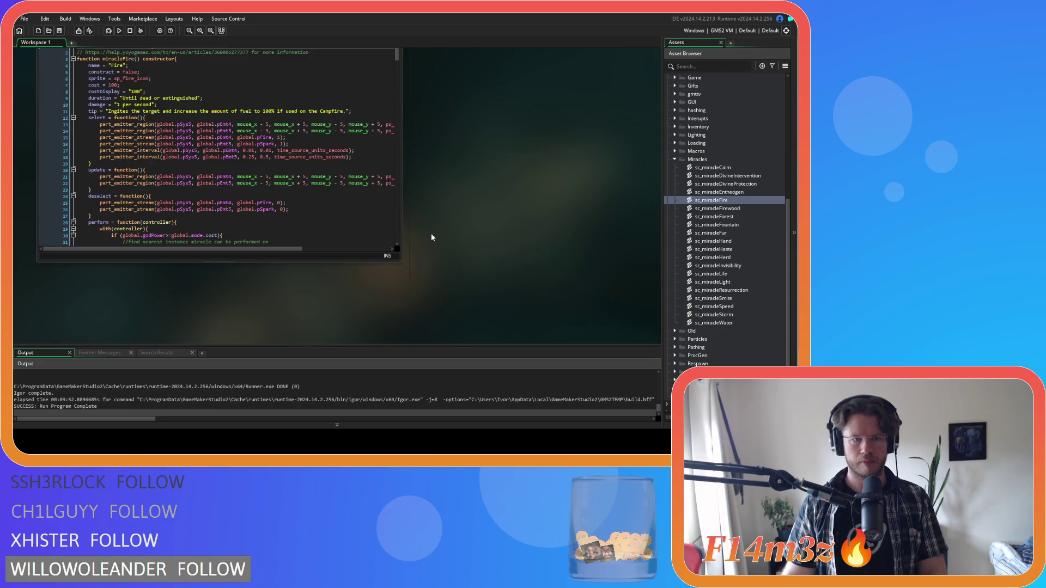
{"action": "left_click", "coordinate": [332, 177]}
{"action": "scroll", "coordinate": [338, 169], "scroll_direction": "down", "scroll_amount": 15}
{"action": "scroll", "coordinate": [346, 165], "scroll_direction": "down", "scroll_amount": 10}
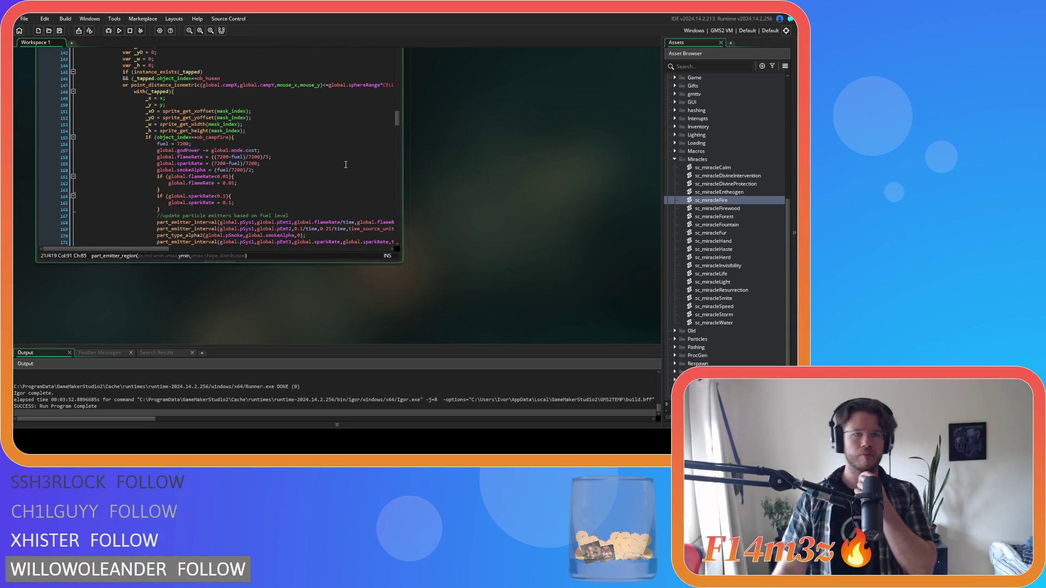
{"action": "scroll", "coordinate": [344, 165], "scroll_direction": "down", "scroll_amount": 7}
{"action": "scroll", "coordinate": [344, 166], "scroll_direction": "up", "scroll_amount": 6}
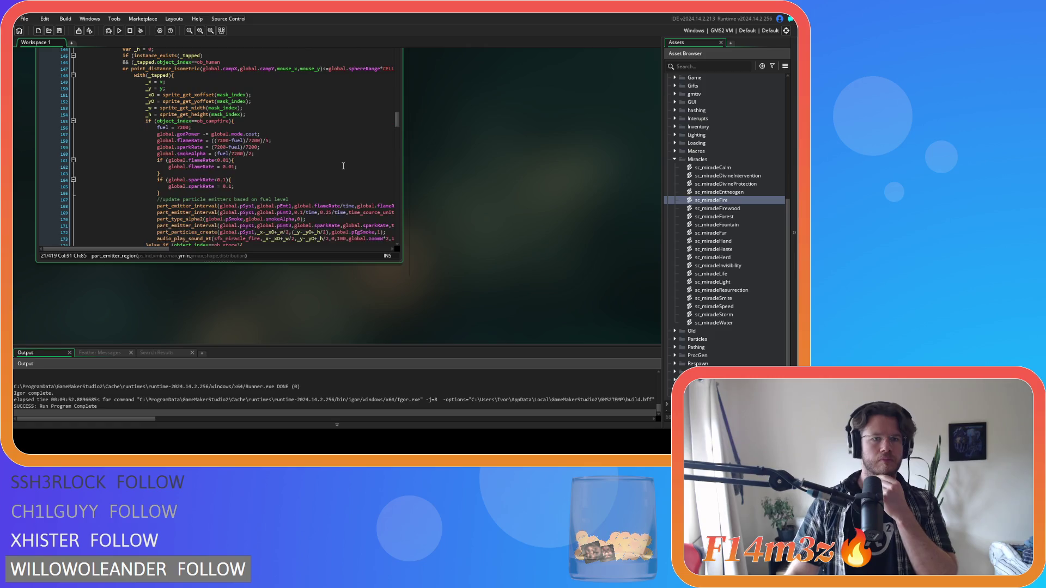
{"action": "scroll", "coordinate": [343, 166], "scroll_direction": "down", "scroll_amount": 9}
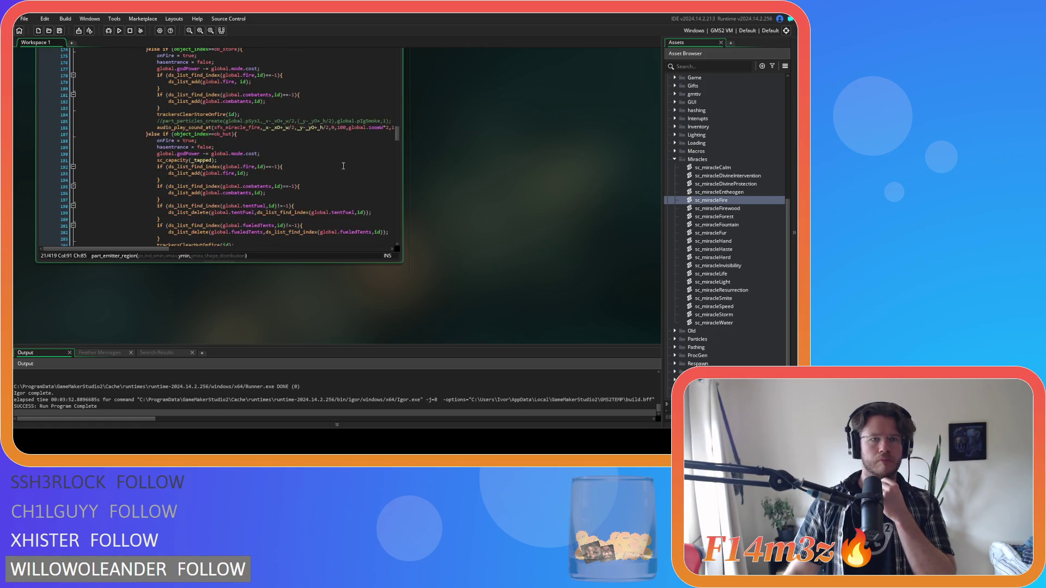
{"action": "scroll", "coordinate": [344, 166], "scroll_direction": "down", "scroll_amount": 2}
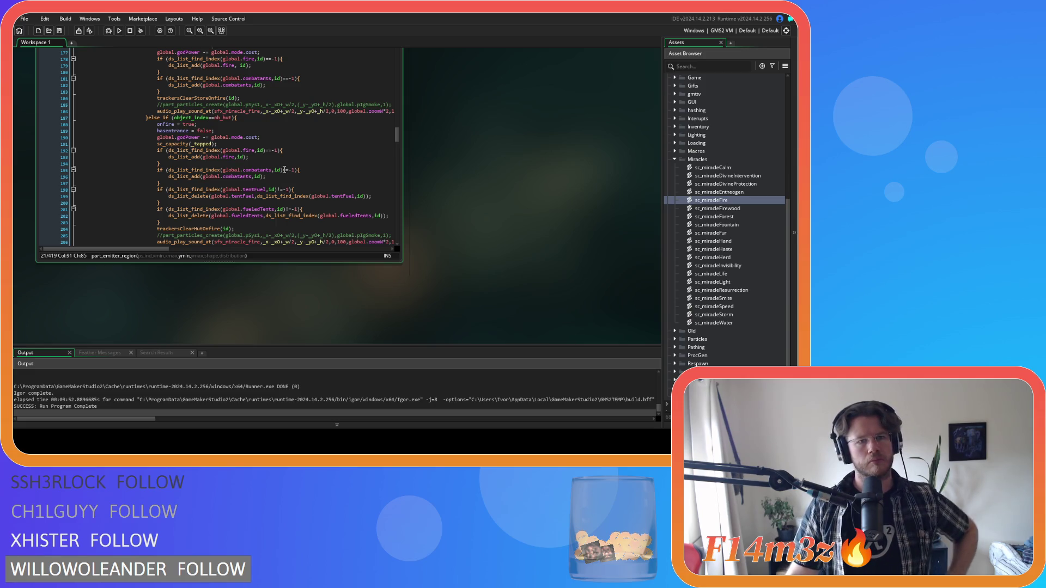
{"action": "scroll", "coordinate": [284, 170], "scroll_direction": "up", "scroll_amount": 10}
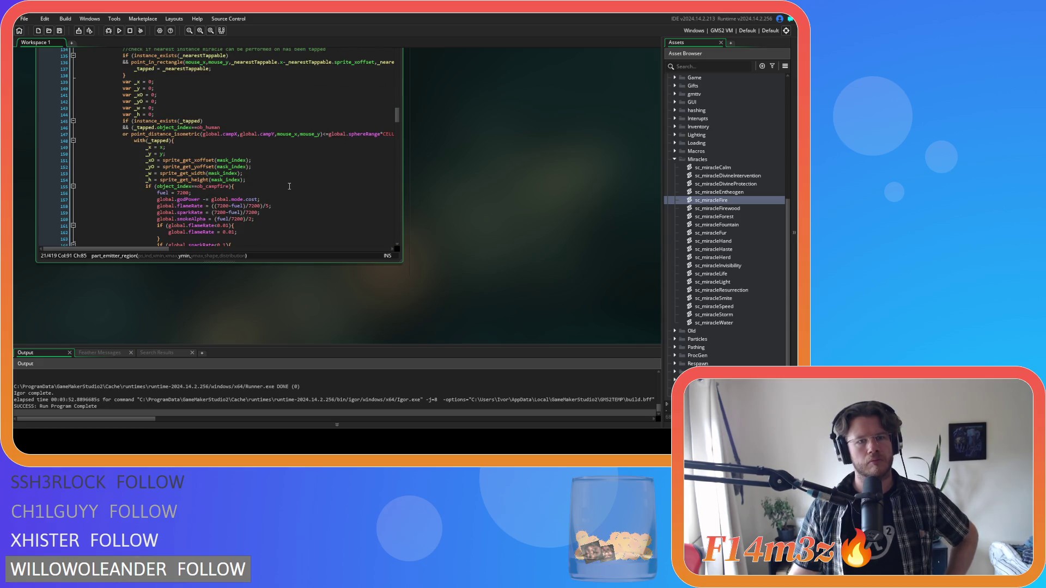
{"action": "scroll", "coordinate": [289, 187], "scroll_direction": "up", "scroll_amount": 20}
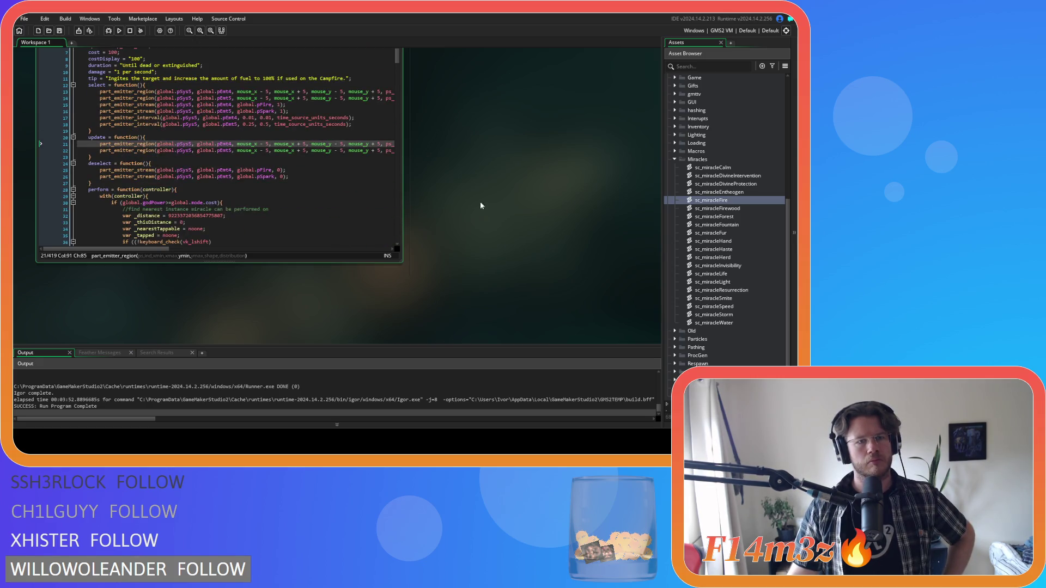
{"action": "scroll", "coordinate": [315, 175], "scroll_direction": "up", "scroll_amount": 2}
{"action": "left_click", "coordinate": [303, 181]}
{"action": "scroll", "coordinate": [303, 181], "scroll_direction": "down", "scroll_amount": 4}
{"action": "left_click", "coordinate": [185, 155]}
{"action": "left_click_drag", "start_coordinate": [185, 154], "coordinate": [218, 157]}
{"action": "key", "text": "ctrl+c"}
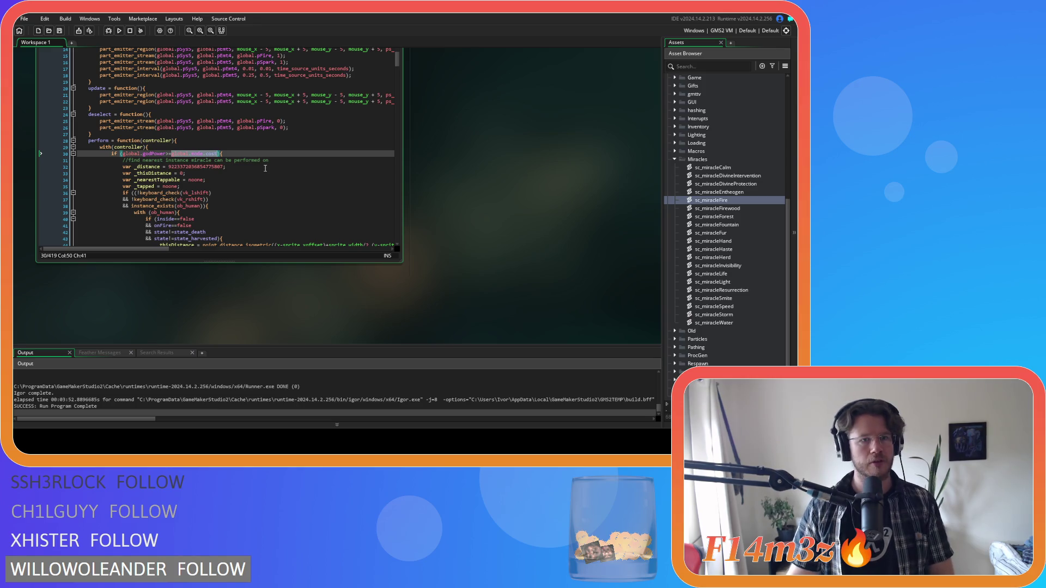
{"action": "scroll", "coordinate": [455, 213], "scroll_direction": "up", "scroll_amount": 5}
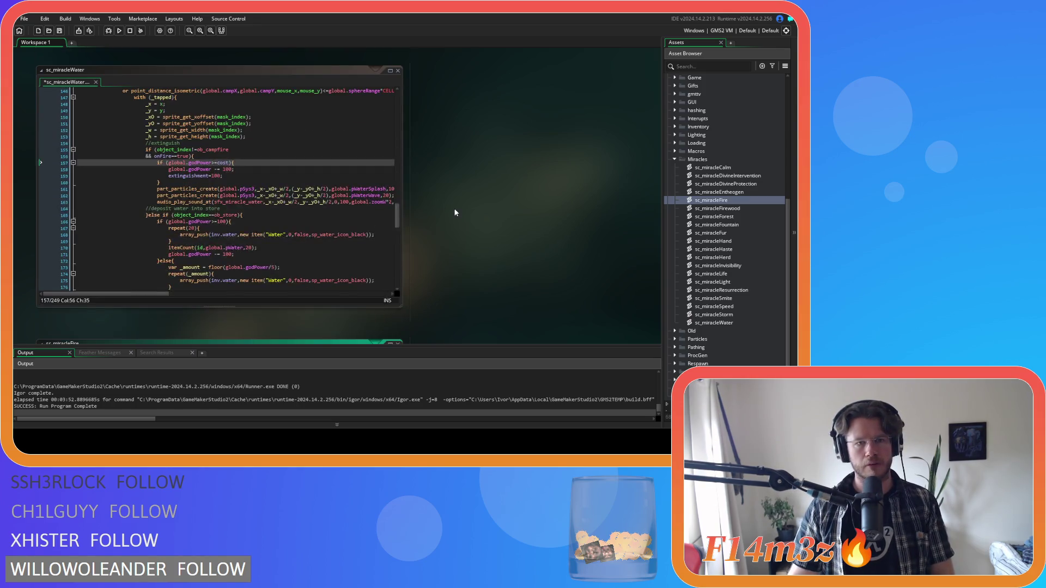
Complete the campfire check's cost reference as global.mode.cost and save.
{"action": "key", "text": "ctrl+v"}
{"action": "left_click", "coordinate": [251, 176]}
{"action": "left_click", "coordinate": [259, 181]}
{"action": "key", "text": "ctrl+s"}
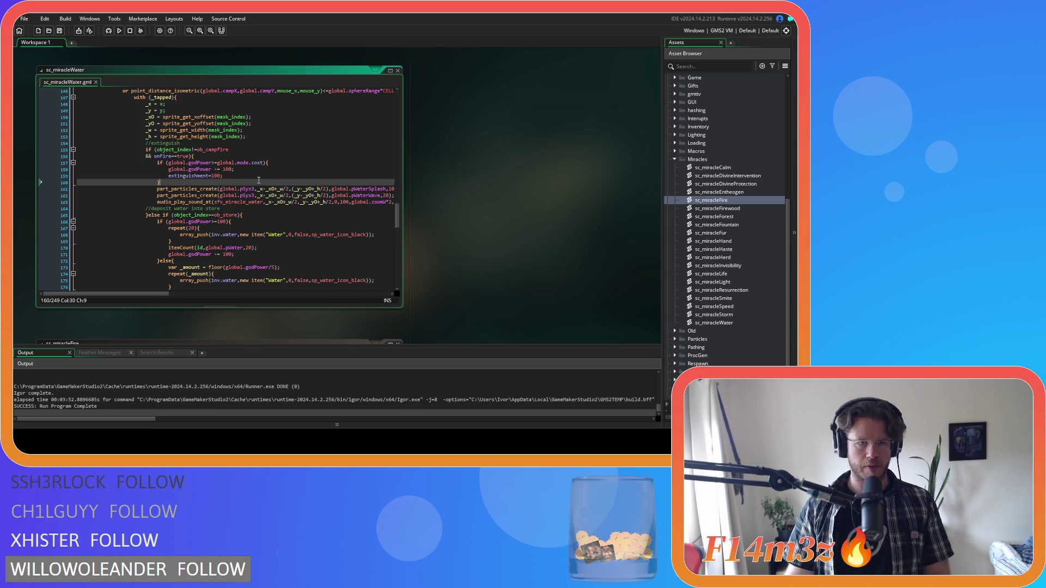
Make the store check compare against global.mode.cost and delete its else fallback block.
{"action": "scroll", "coordinate": [259, 180], "scroll_direction": "down", "scroll_amount": 5}
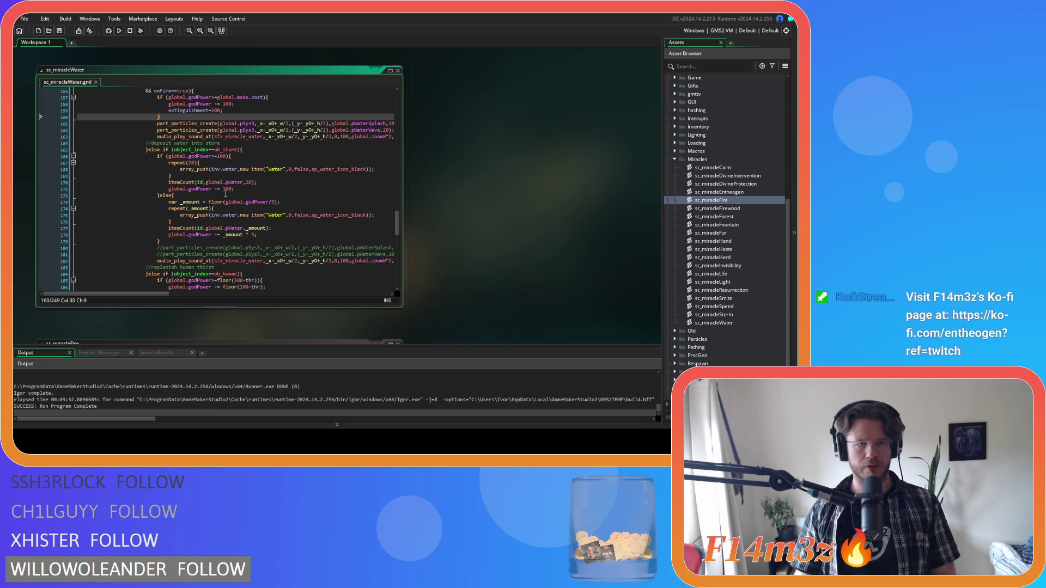
{"action": "double_click", "coordinate": [222, 157]}
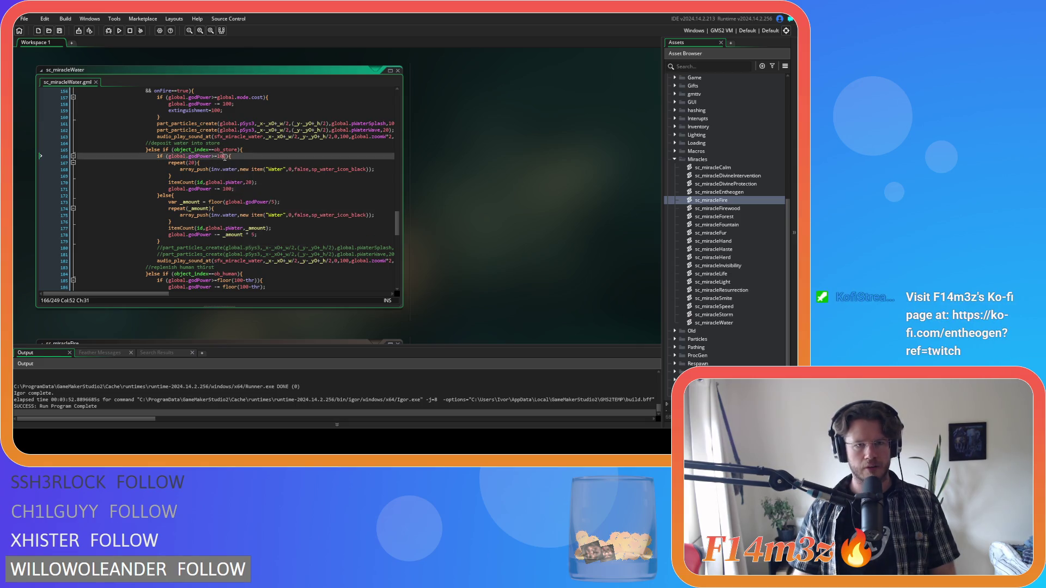
{"action": "key", "text": "ctrl+v"}
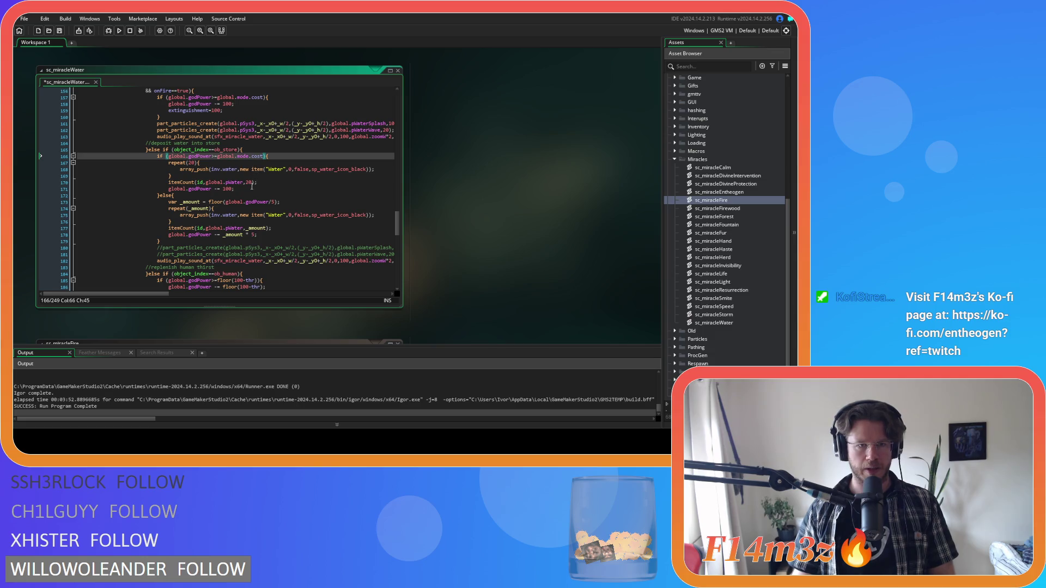
{"action": "left_click_drag", "start_coordinate": [161, 242], "coordinate": [161, 199]}
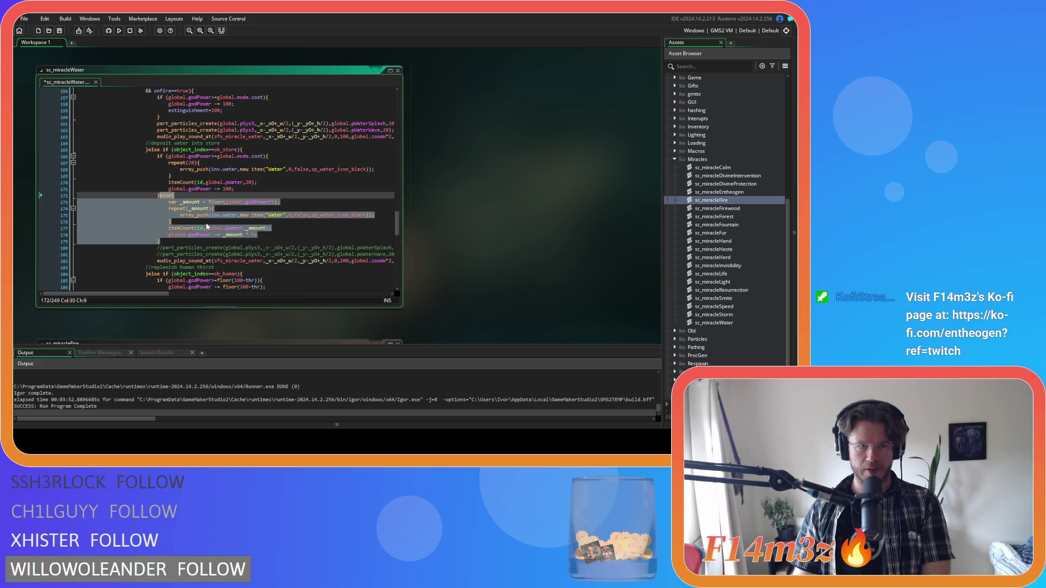
{"action": "key", "text": "Delete"}
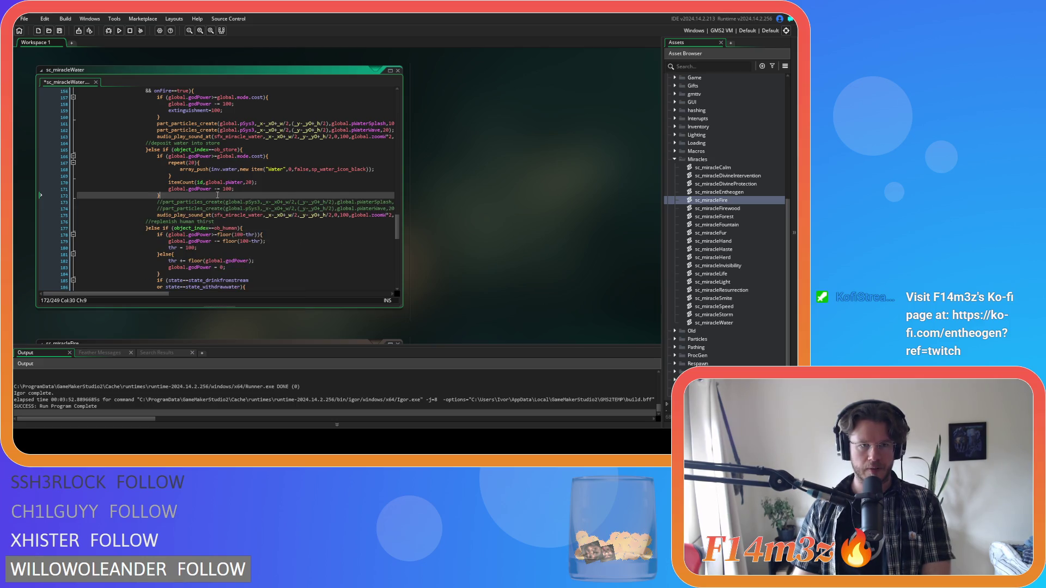
Tidy 'extinguishment = 100' and make the campfire subtract global.mode.cost instead of 100, then save.
{"action": "left_click", "coordinate": [217, 110]}
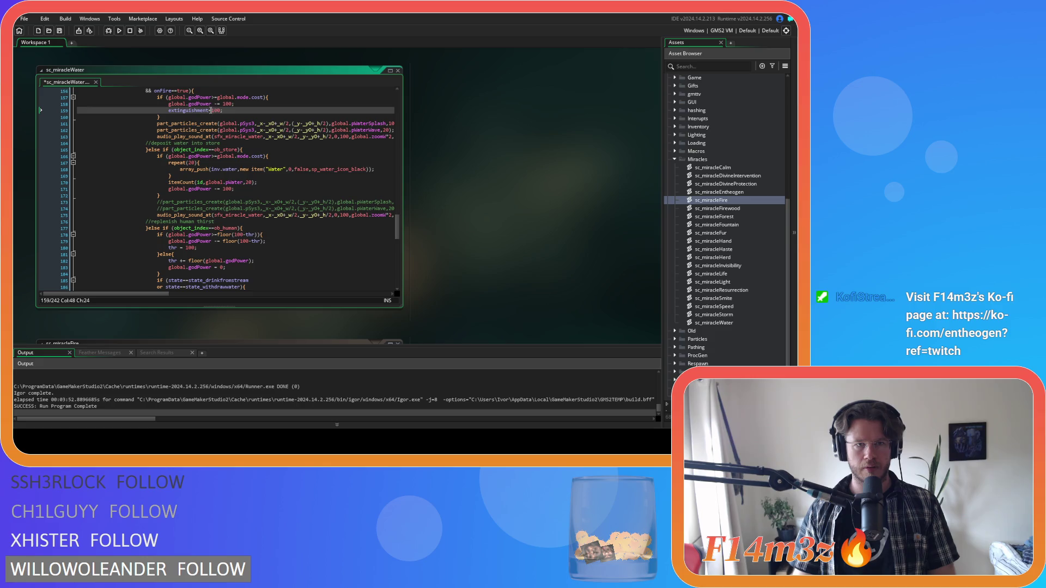
{"action": "key", "text": "Delete"}
{"action": "key", "text": "Delete"}
{"action": "key", "text": "Delete"}
{"action": "type", "text": "= "}
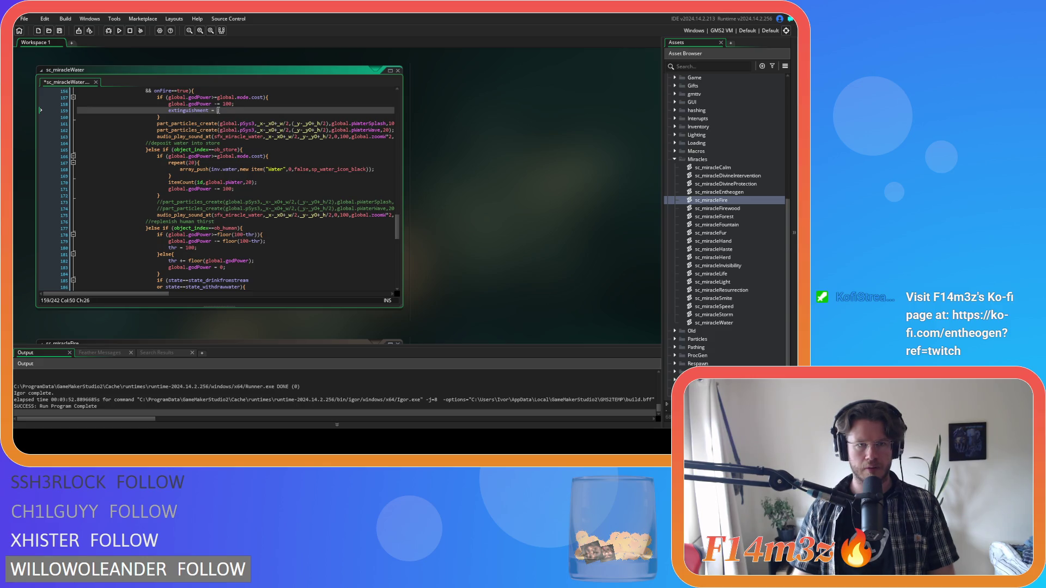
{"action": "type", "text": "100;"}
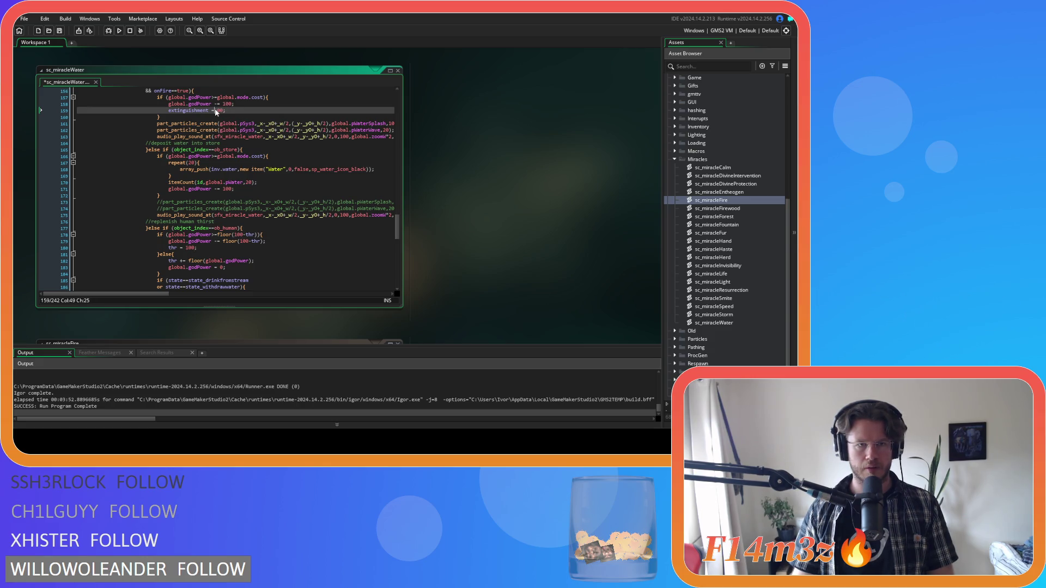
{"action": "double_click", "coordinate": [226, 104]}
{"action": "key", "text": "ctrl+v"}
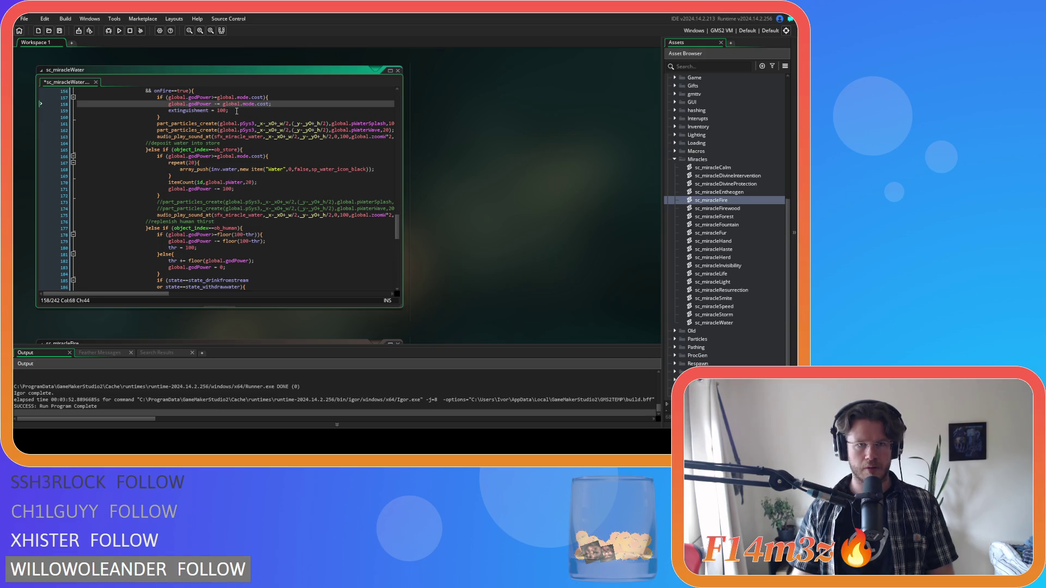
{"action": "left_click", "coordinate": [258, 110]}
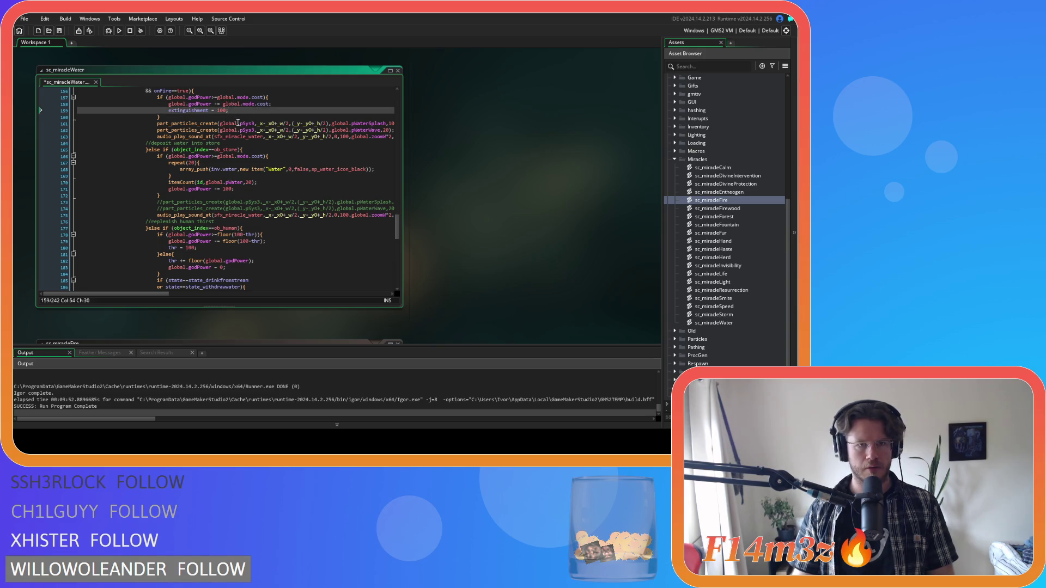
{"action": "key", "text": "ctrl+s"}
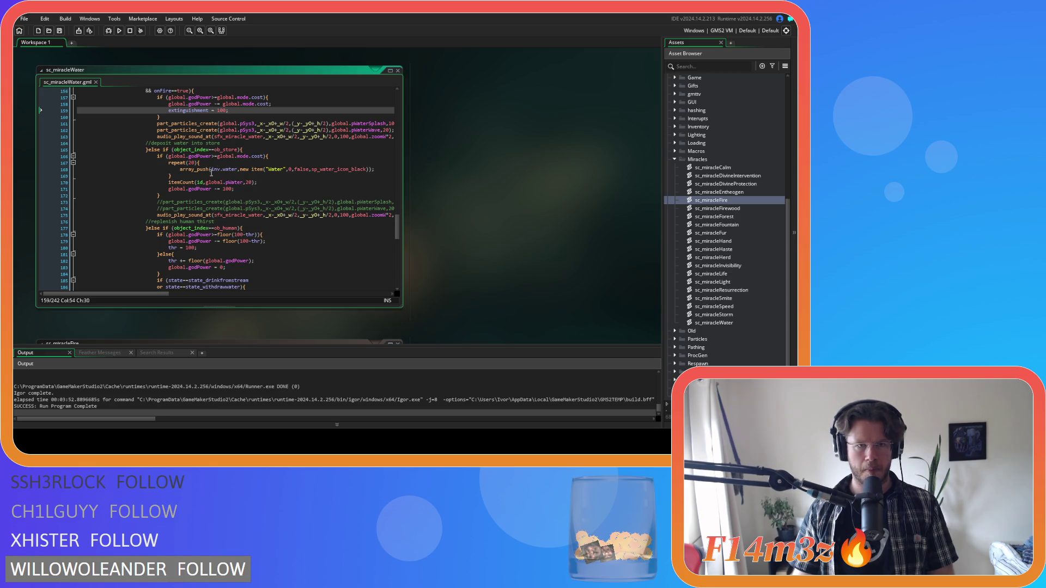
Make the store branch subtract global.mode.cost from godPower and save.
{"action": "double_click", "coordinate": [228, 190]}
{"action": "key", "text": "ctrl+v"}
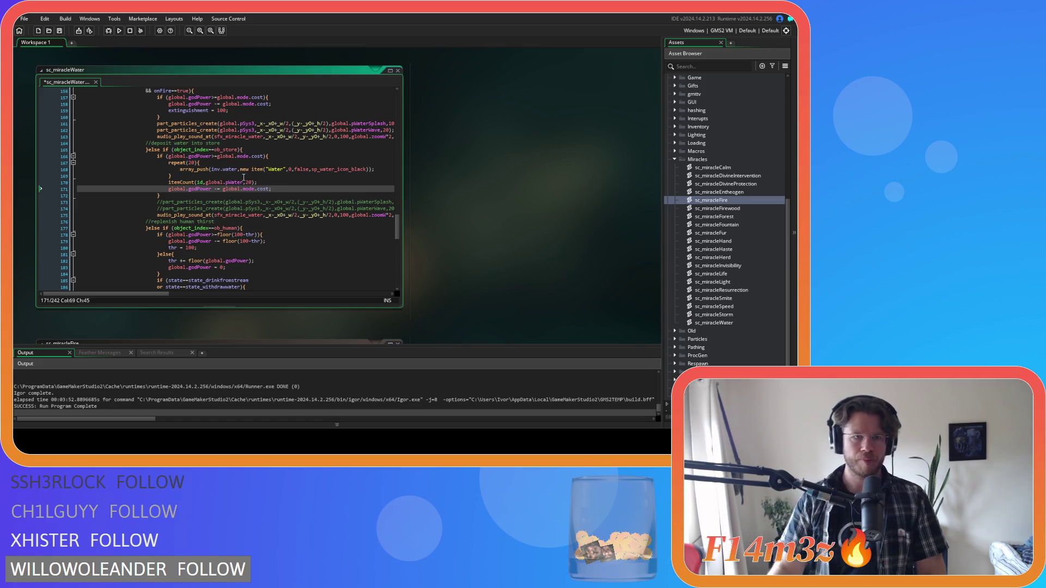
{"action": "mouse_move", "coordinate": [343, 166]}
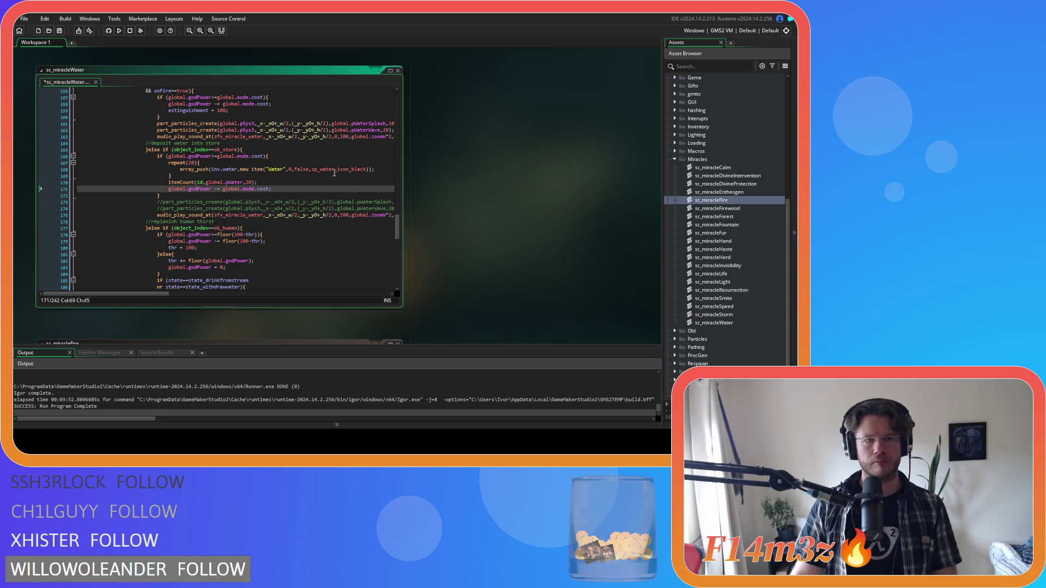
{"action": "key", "text": "ctrl+s"}
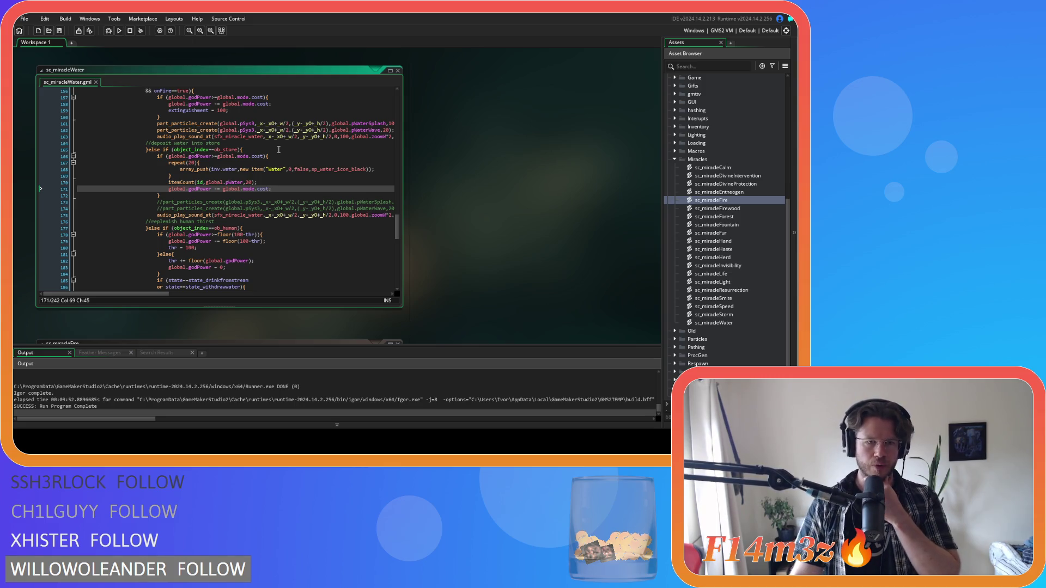
{"action": "scroll", "coordinate": [279, 149], "scroll_direction": "down", "scroll_amount": 2}
{"action": "scroll", "coordinate": [278, 149], "scroll_direction": "down", "scroll_amount": 3}
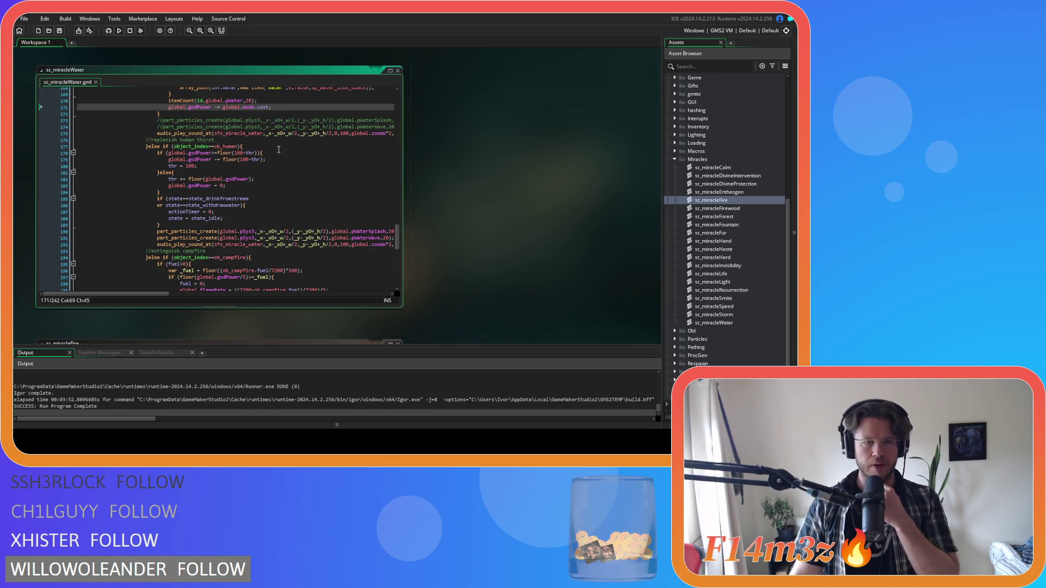
Replace floor(100-thr) with global.mode.cost in the thirst check and godPower subtraction.
{"action": "left_click", "coordinate": [258, 154]}
{"action": "left_click_drag", "start_coordinate": [258, 153], "coordinate": [217, 157]}
{"action": "key", "text": "ctrl+v"}
{"action": "left_click", "coordinate": [264, 160]}
{"action": "left_click_drag", "start_coordinate": [264, 159], "coordinate": [224, 163]}
{"action": "key", "text": "ctrl+v"}
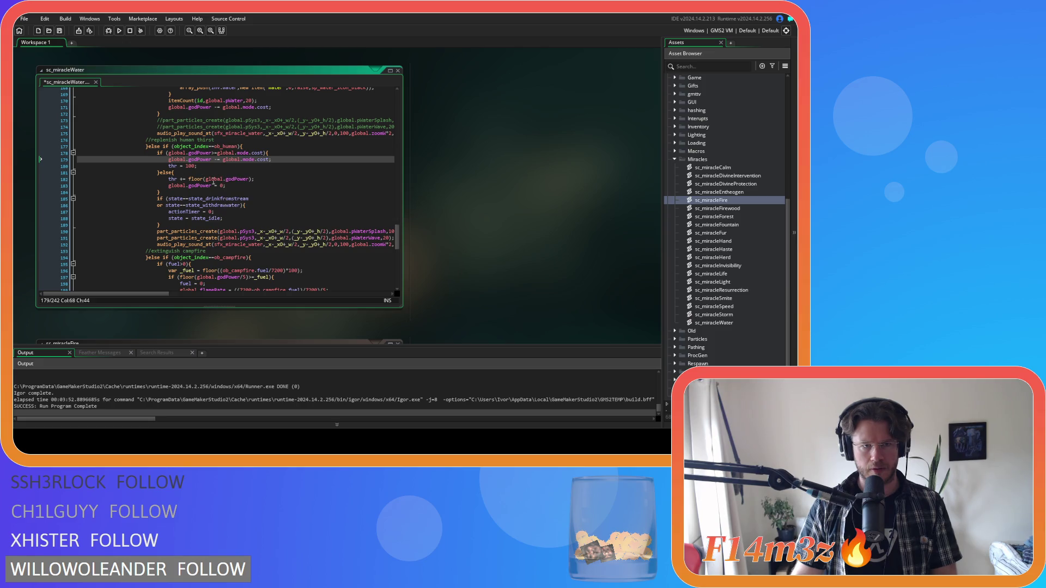
Delete the thirst branch's else fallback block and save the script.
{"action": "left_click_drag", "start_coordinate": [160, 193], "coordinate": [162, 173]}
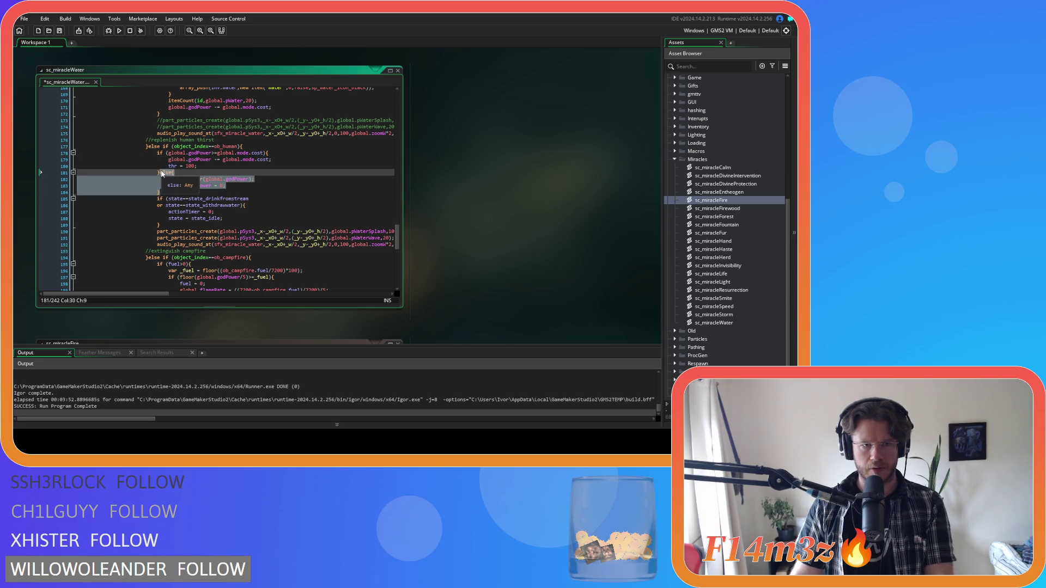
{"action": "key", "text": "Delete"}
{"action": "left_click", "coordinate": [273, 191]}
{"action": "key", "text": "ctrl+s"}
{"action": "left_click", "coordinate": [272, 186]}
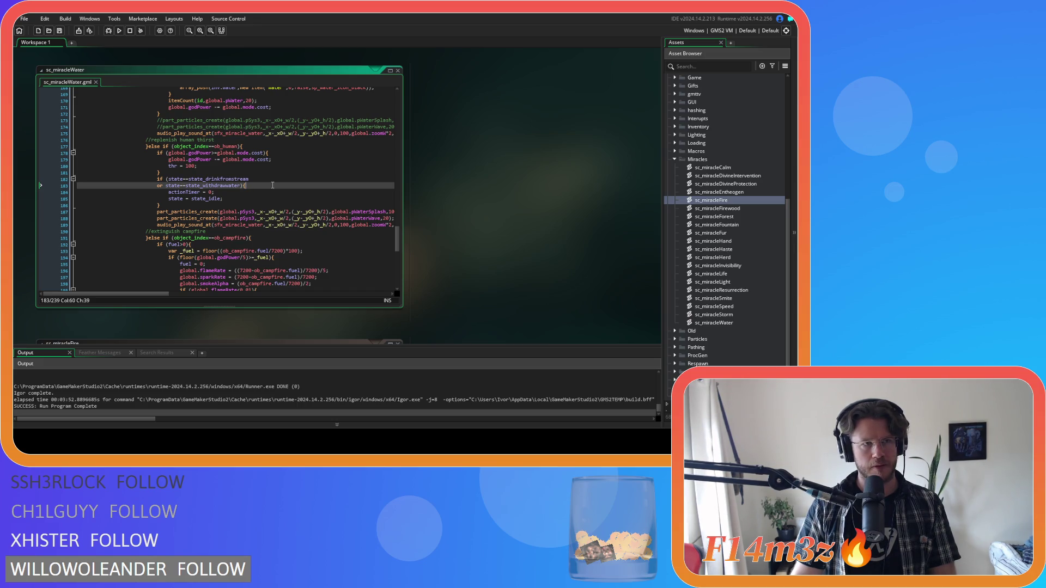
Find the ob_campfire branch and delete its }else{ partial-extinguish block (lines 209–224).
{"action": "scroll", "coordinate": [272, 186], "scroll_direction": "down", "scroll_amount": 2}
{"action": "scroll", "coordinate": [272, 186], "scroll_direction": "down", "scroll_amount": 2}
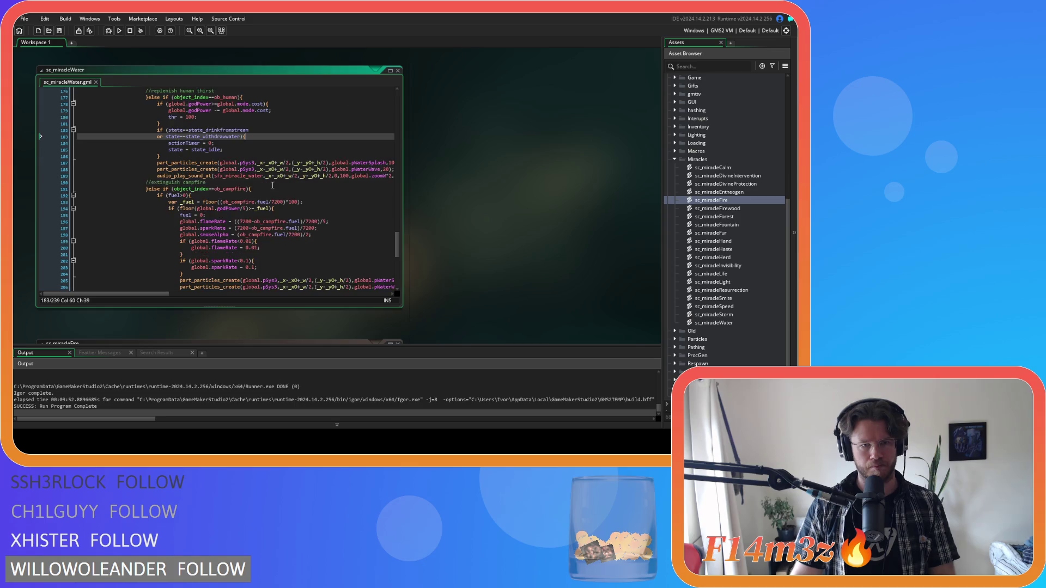
{"action": "scroll", "coordinate": [273, 186], "scroll_direction": "down", "scroll_amount": 2}
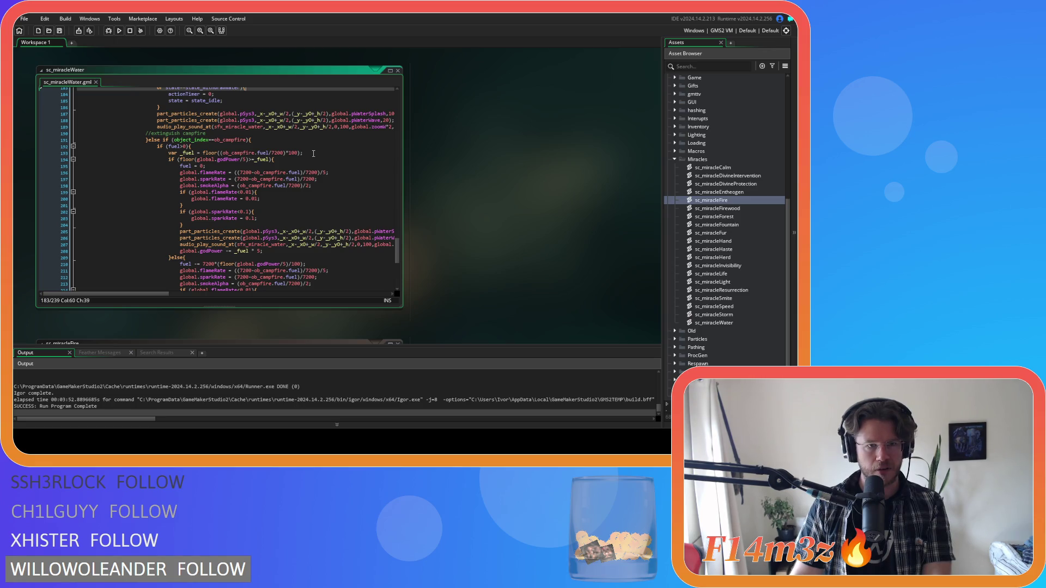
{"action": "scroll", "coordinate": [314, 153], "scroll_direction": "down", "scroll_amount": 2}
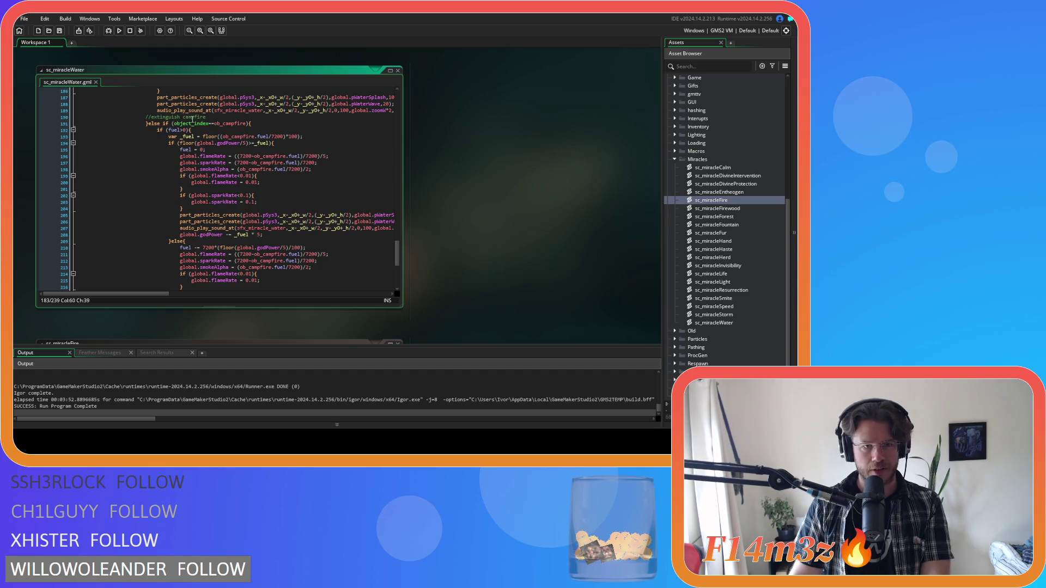
{"action": "scroll", "coordinate": [245, 147], "scroll_direction": "down", "scroll_amount": 2}
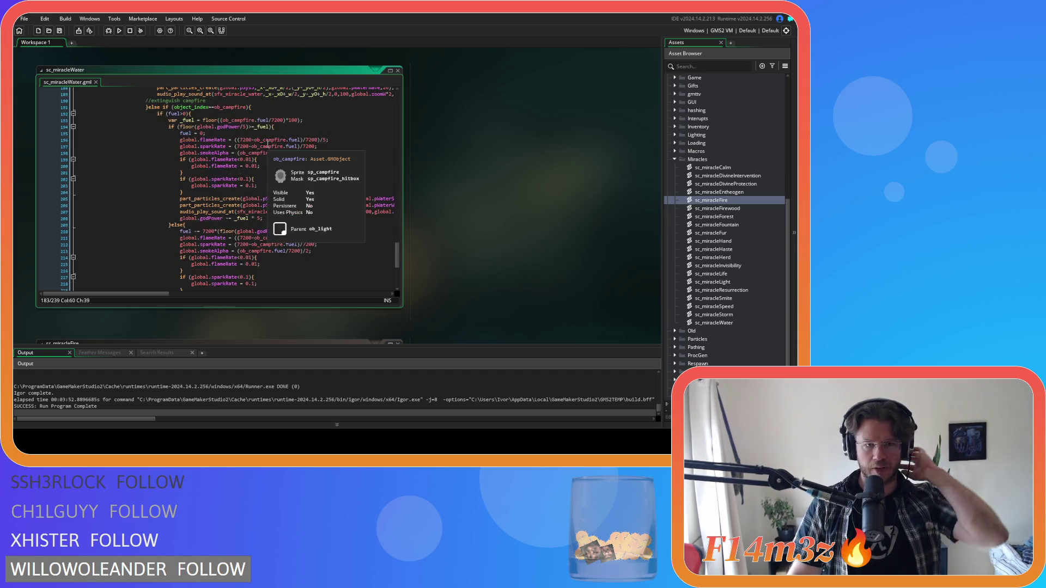
{"action": "scroll", "coordinate": [262, 145], "scroll_direction": "down", "scroll_amount": 2}
{"action": "scroll", "coordinate": [278, 144], "scroll_direction": "down", "scroll_amount": 3}
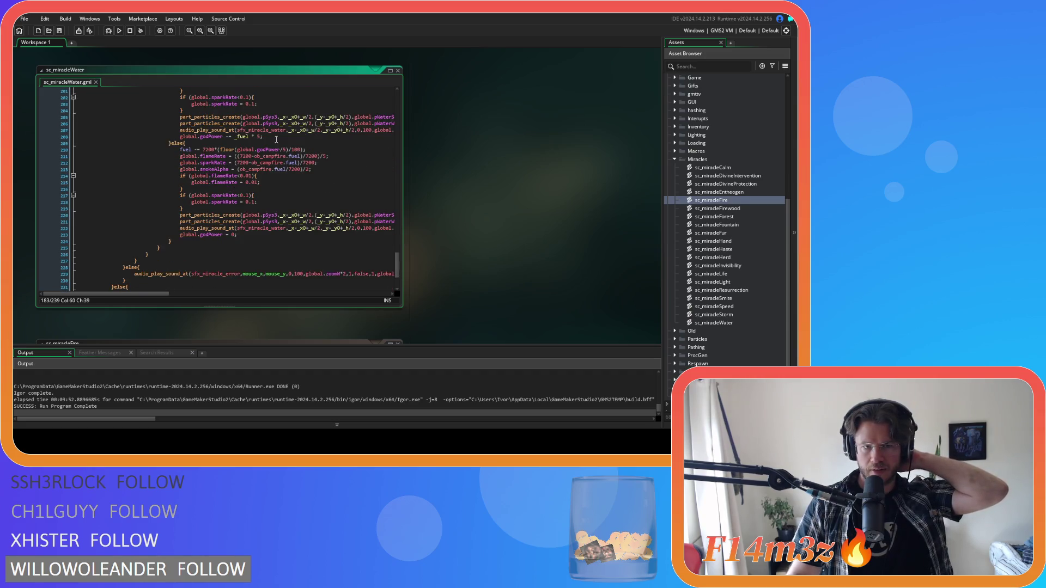
{"action": "scroll", "coordinate": [297, 141], "scroll_direction": "up", "scroll_amount": 4}
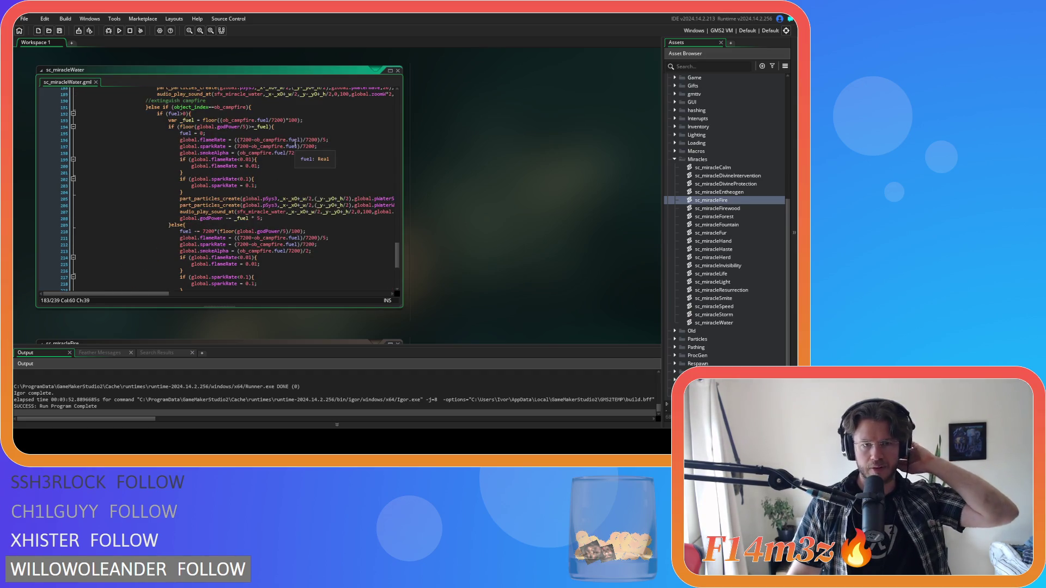
{"action": "scroll", "coordinate": [308, 149], "scroll_direction": "down", "scroll_amount": 3}
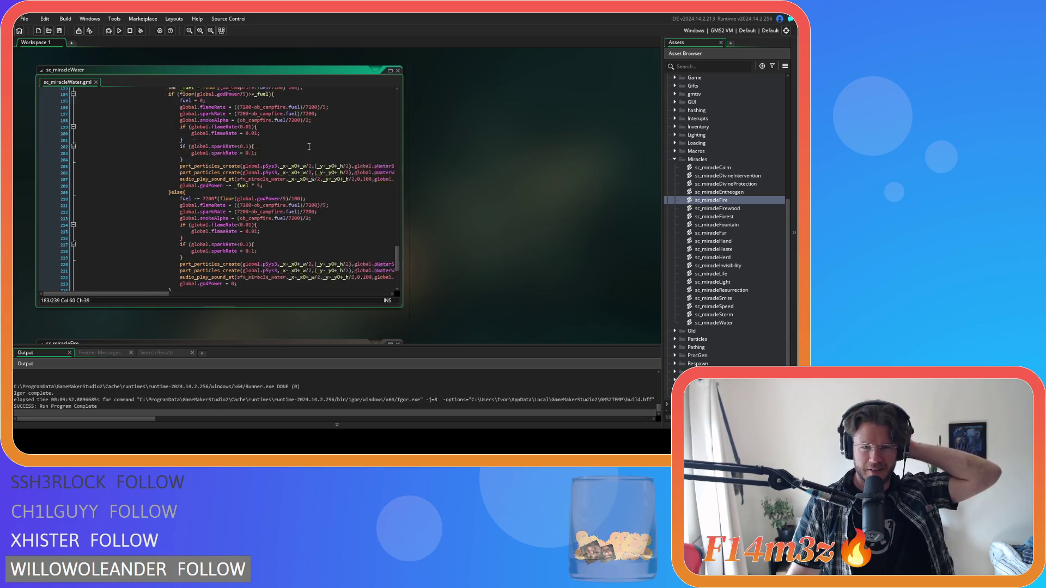
{"action": "scroll", "coordinate": [308, 150], "scroll_direction": "up", "scroll_amount": 2}
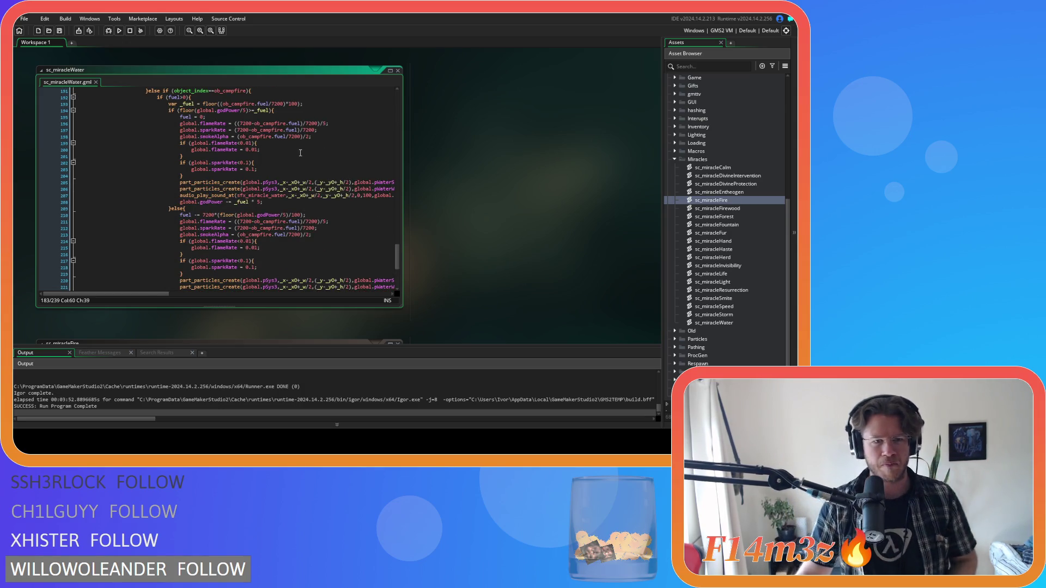
{"action": "scroll", "coordinate": [291, 165], "scroll_direction": "down", "scroll_amount": 2}
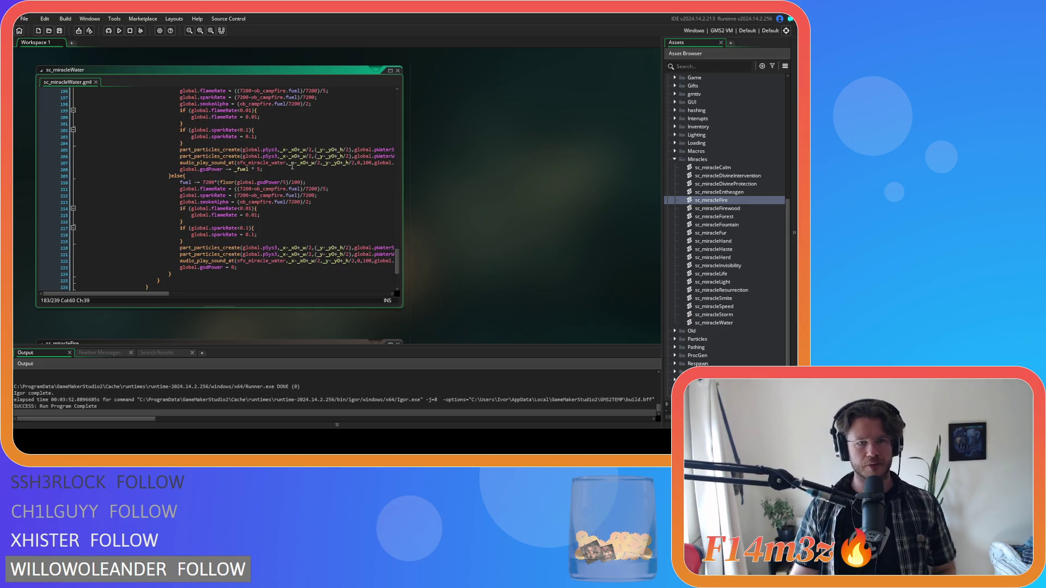
{"action": "scroll", "coordinate": [290, 166], "scroll_direction": "down", "scroll_amount": 1}
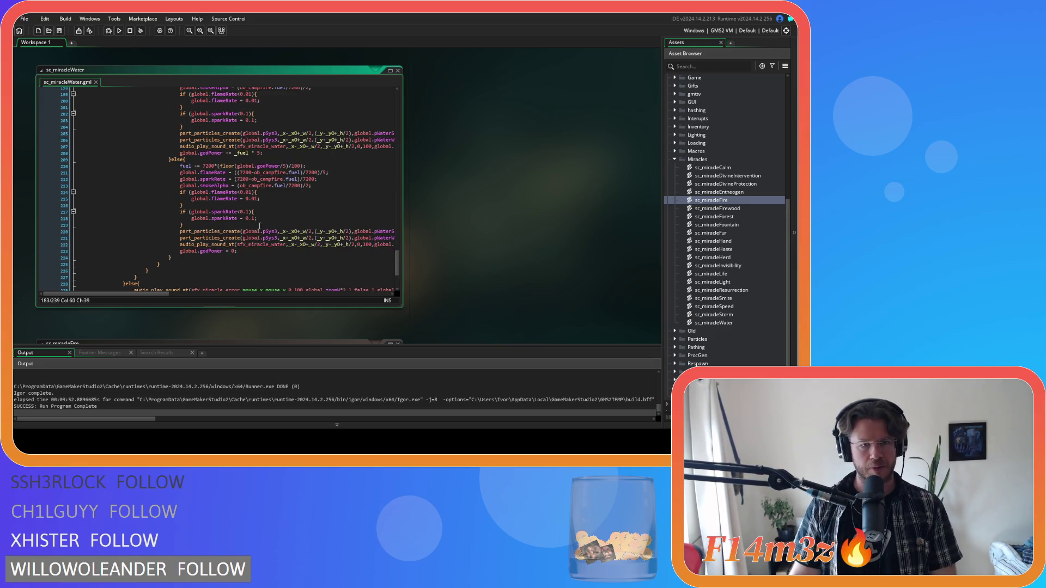
{"action": "scroll", "coordinate": [245, 232], "scroll_direction": "up", "scroll_amount": 1}
{"action": "left_click_drag", "start_coordinate": [177, 273], "coordinate": [173, 177]}
{"action": "key", "text": "BackSpace"}
{"action": "scroll", "coordinate": [201, 202], "scroll_direction": "up", "scroll_amount": 4}
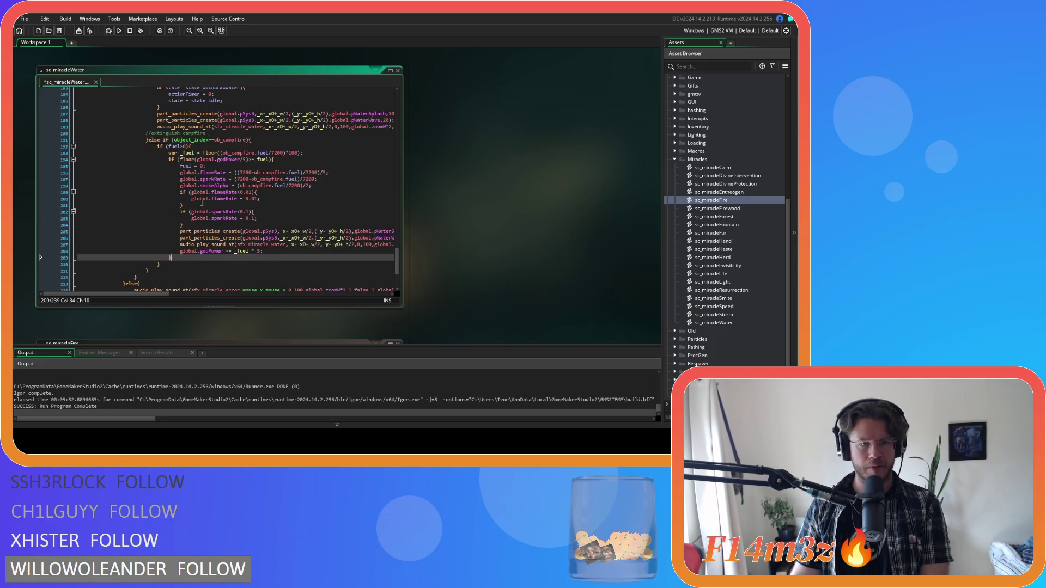
Change line 194 to if (global.godPower>=global.mode.cost){, dropping floor and /5, and save.
{"action": "left_click", "coordinate": [284, 160]}
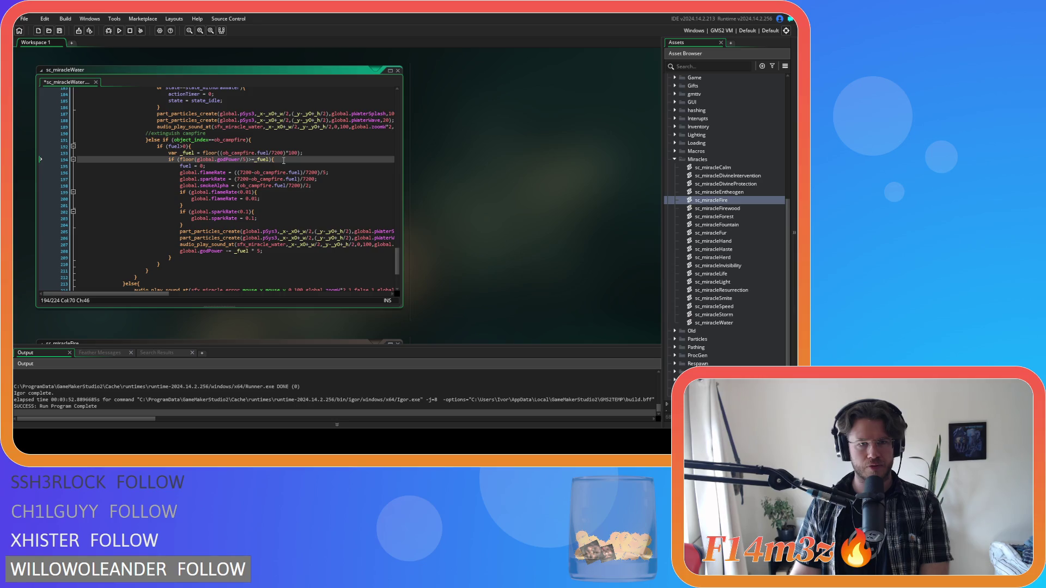
{"action": "scroll", "coordinate": [201, 162], "scroll_direction": "up", "scroll_amount": 3}
{"action": "left_click", "coordinate": [198, 209]}
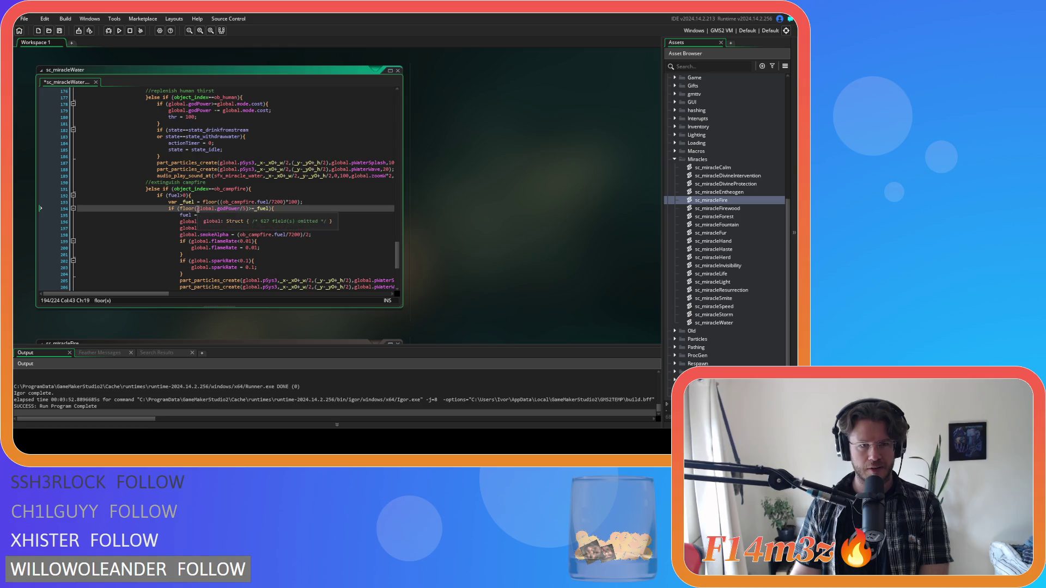
{"action": "left_click", "coordinate": [183, 210]}
{"action": "key", "text": "Delete"}
{"action": "key", "text": "Delete"}
{"action": "key", "text": "Delete"}
{"action": "left_click", "coordinate": [233, 209]}
{"action": "key", "text": "BackSpace"}
{"action": "key", "text": "BackSpace"}
{"action": "key", "text": "BackSpace"}
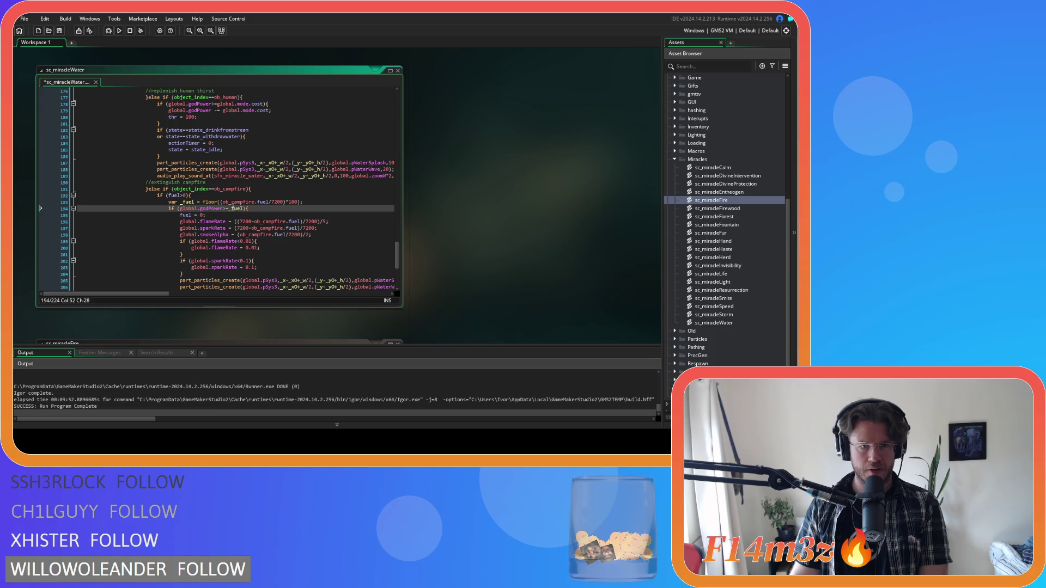
{"action": "double_click", "coordinate": [237, 208]}
{"action": "type", "text": "global.mode.cost"}
{"action": "key", "text": "ctrl+s"}
Replace the _fuel * 5 deduction on line 208 with global.mode.cost and save.
{"action": "scroll", "coordinate": [218, 215], "scroll_direction": "down", "scroll_amount": 1}
{"action": "left_click", "coordinate": [330, 207]}
{"action": "left_click", "coordinate": [330, 212]}
{"action": "left_click", "coordinate": [328, 219]}
{"action": "left_click", "coordinate": [323, 229]}
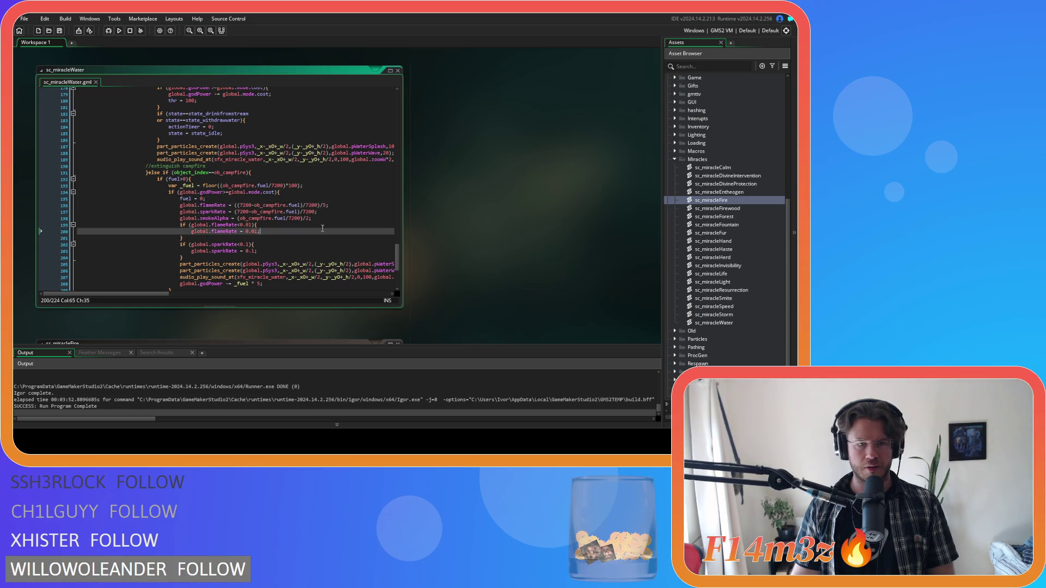
{"action": "scroll", "coordinate": [277, 224], "scroll_direction": "down", "scroll_amount": 2}
{"action": "left_click", "coordinate": [283, 218]}
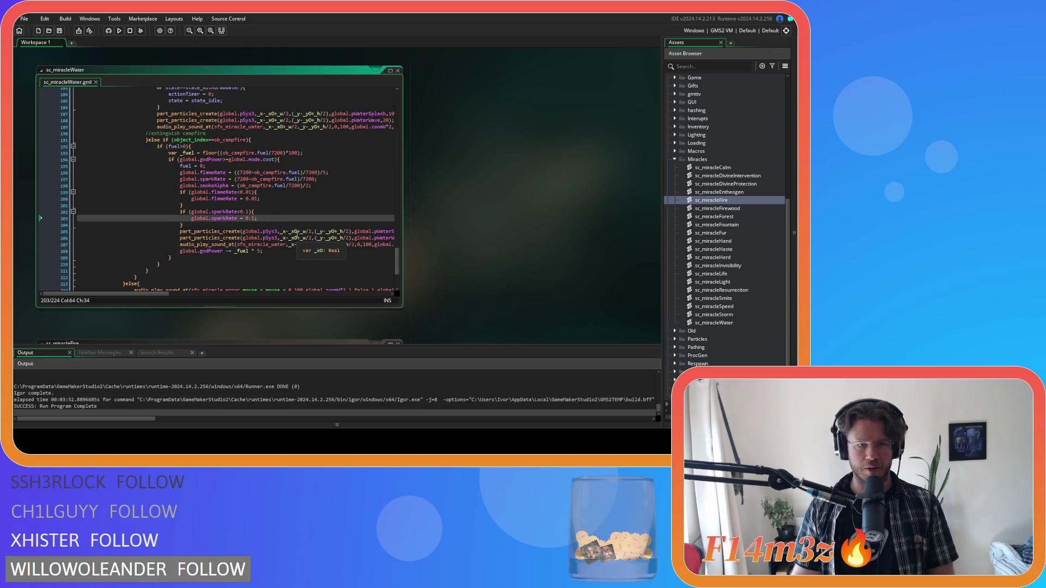
{"action": "key", "text": "Down"}
{"action": "key", "text": "Down"}
{"action": "key", "text": "Down"}
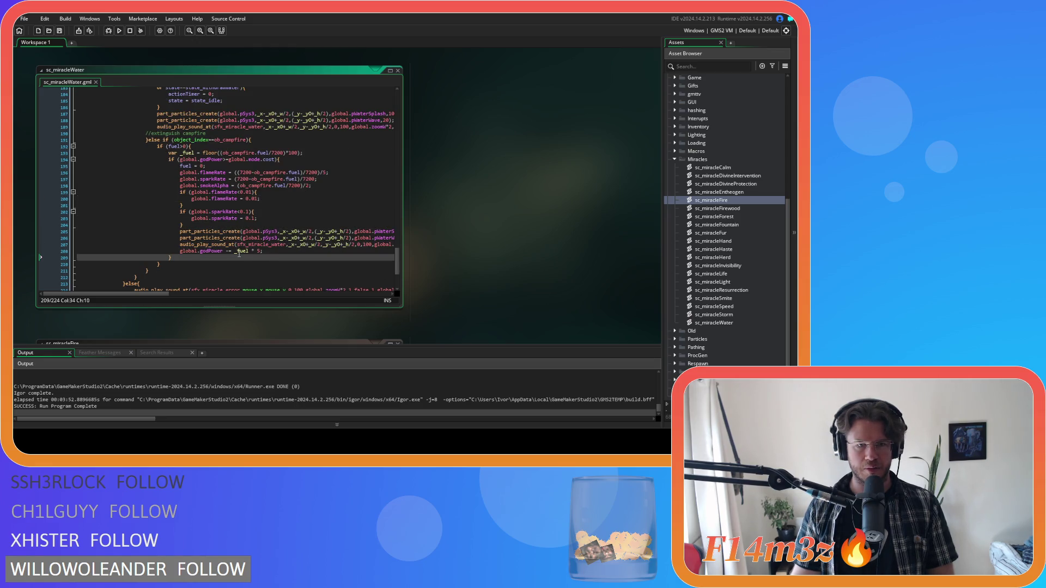
{"action": "left_click", "coordinate": [234, 252]}
{"action": "key", "text": "shift+End"}
{"action": "type", "text": "global.mode.cost;;"}
{"action": "key", "text": "ctrl+s"}
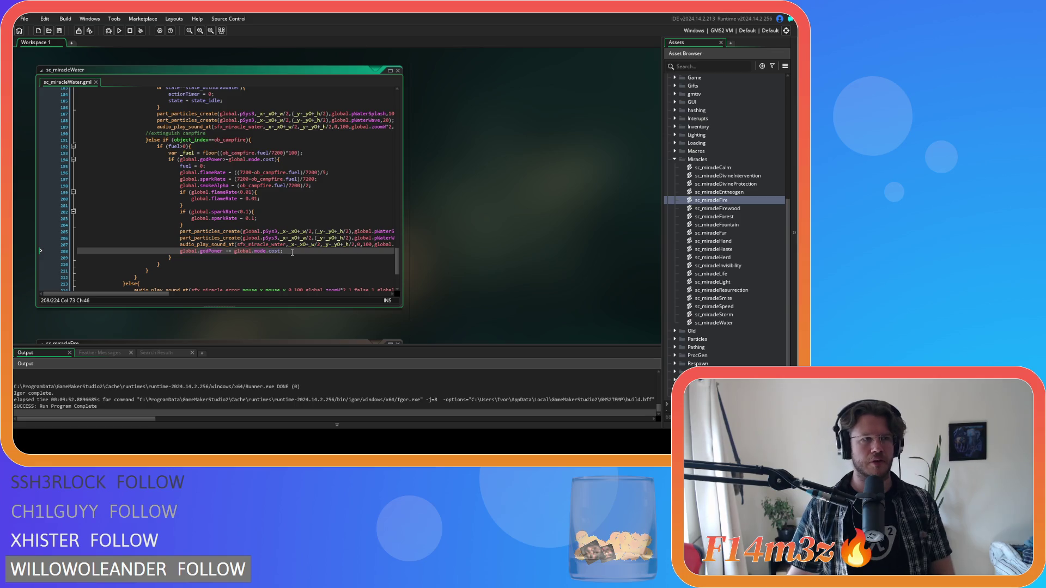
{"action": "left_click", "coordinate": [296, 219]}
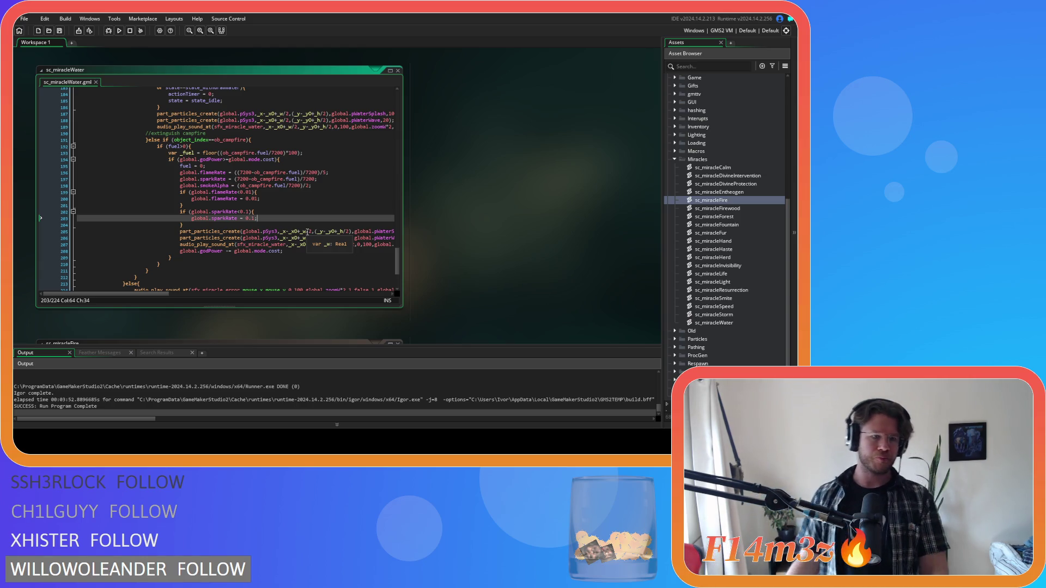
{"action": "left_click", "coordinate": [315, 238]}
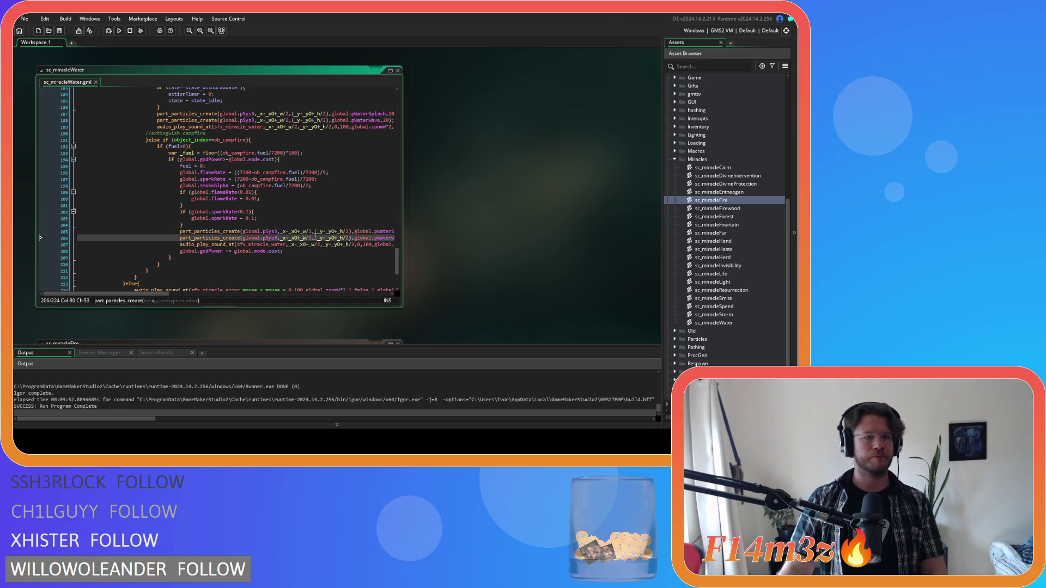
{"action": "left_click", "coordinate": [328, 250]}
{"action": "scroll", "coordinate": [328, 250], "scroll_direction": "down", "scroll_amount": 3}
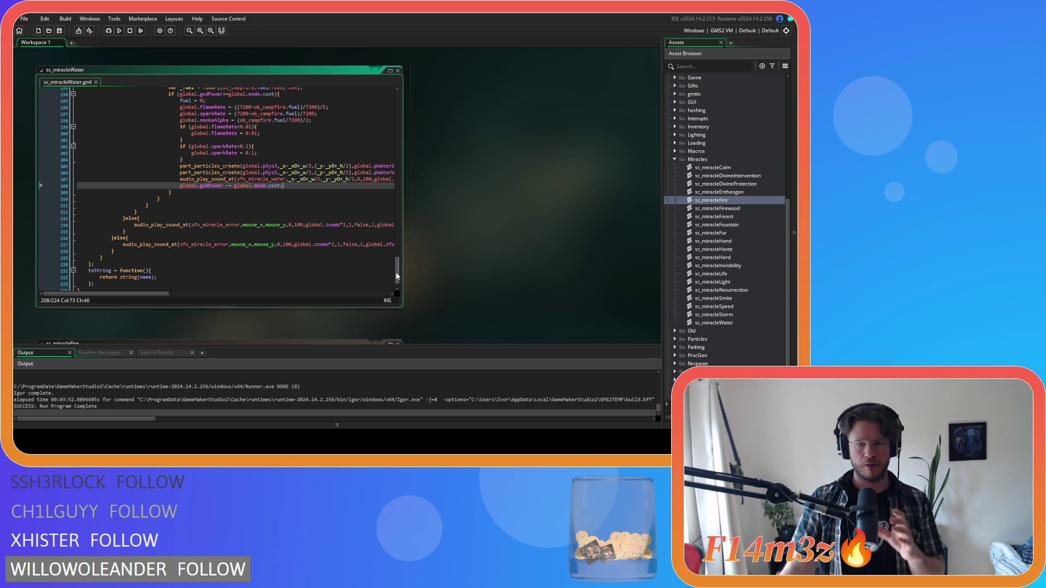
{"action": "left_click_drag", "start_coordinate": [397, 277], "coordinate": [387, 105]}
{"action": "left_click", "coordinate": [129, 124]}
{"action": "left_click", "coordinate": [129, 131]}
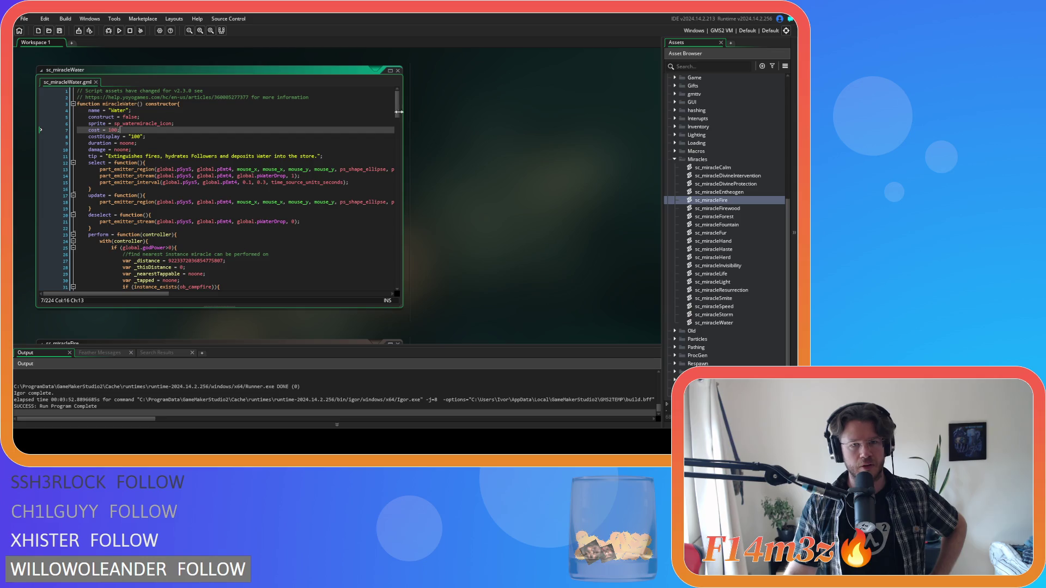
Change the perform function's godPower>0 check to godPower>=global.mode.cost and save the script.
{"action": "scroll", "coordinate": [399, 116], "scroll_direction": "down", "scroll_amount": 2}
{"action": "left_click_drag", "start_coordinate": [399, 116], "coordinate": [399, 121]}
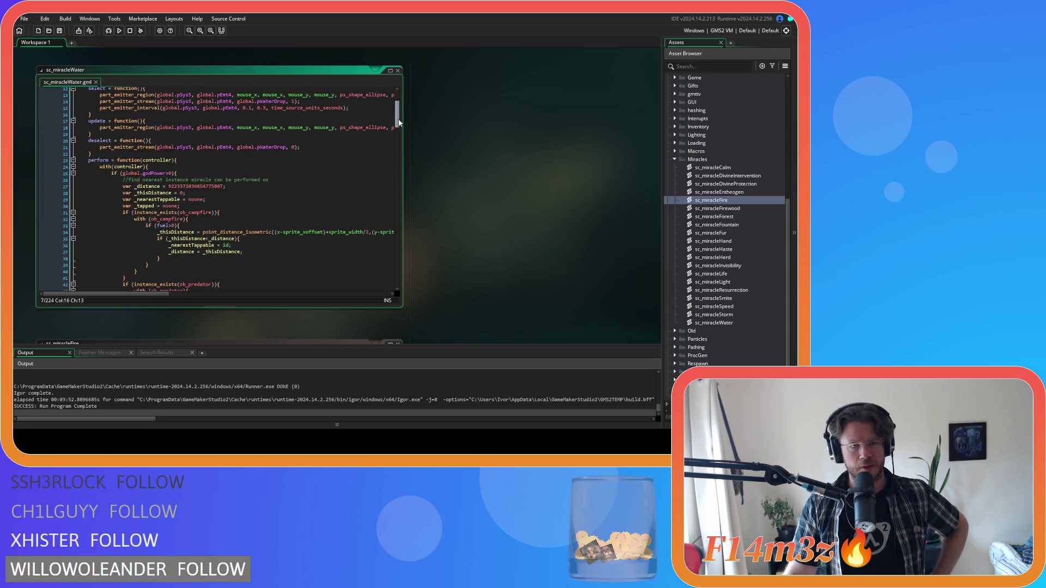
{"action": "left_click_drag", "start_coordinate": [400, 131], "coordinate": [399, 108]}
{"action": "scroll", "coordinate": [245, 164], "scroll_direction": "down", "scroll_amount": 4}
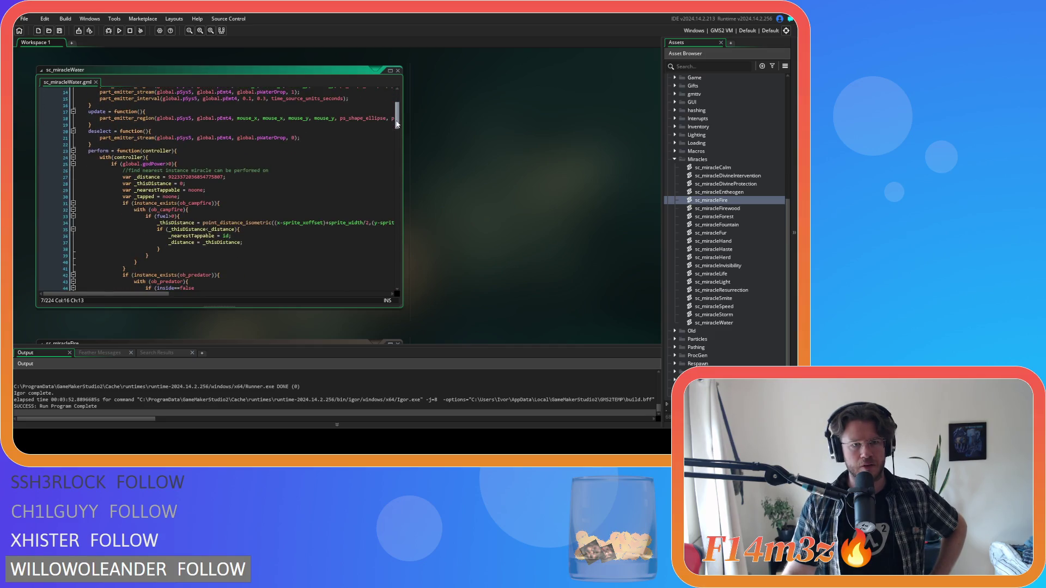
{"action": "left_click", "coordinate": [164, 157]}
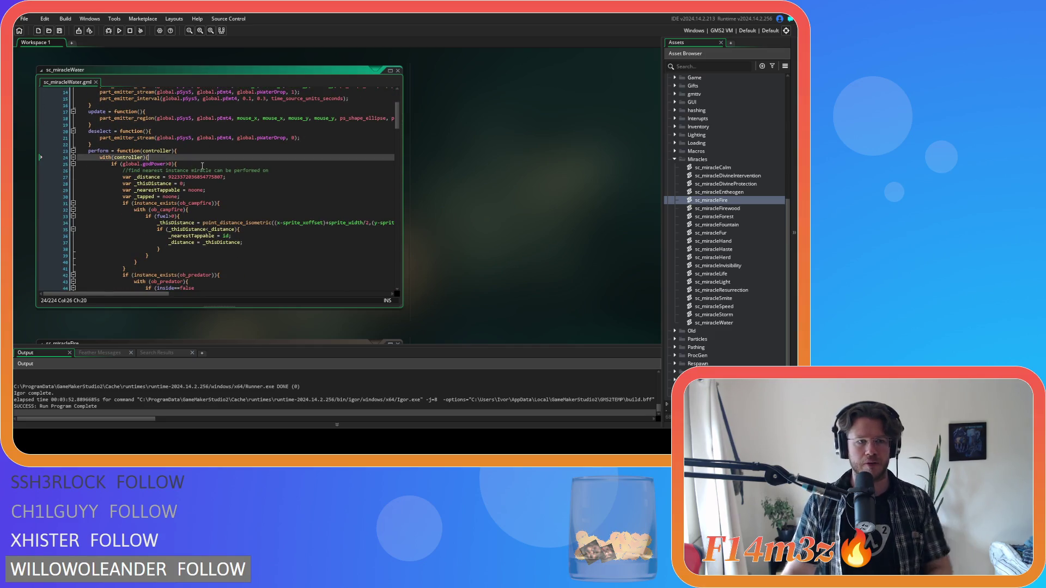
{"action": "scroll", "coordinate": [202, 159], "scroll_direction": "down", "scroll_amount": 2}
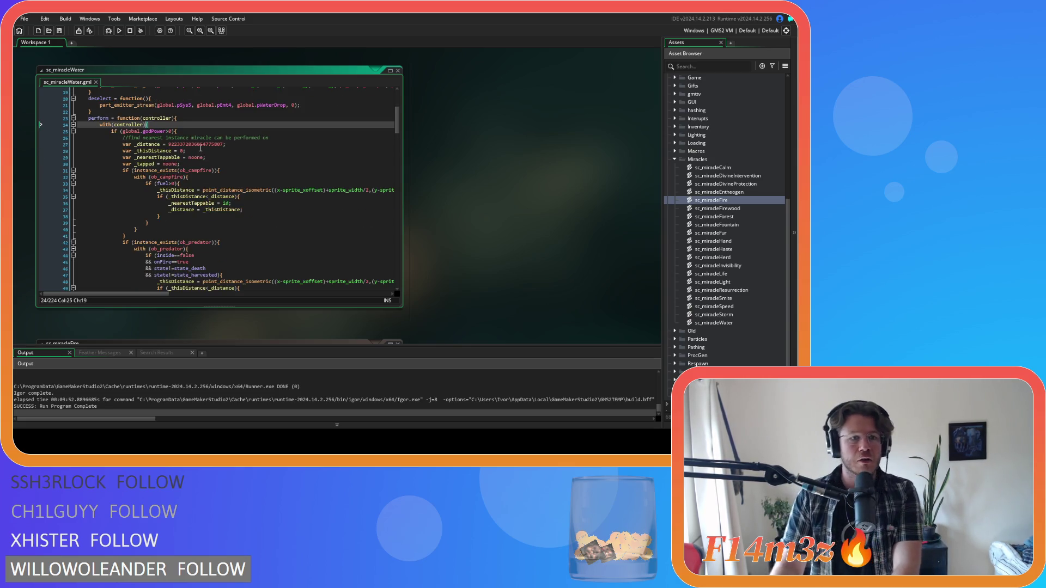
{"action": "left_click", "coordinate": [200, 133]}
{"action": "scroll", "coordinate": [206, 134], "scroll_direction": "down", "scroll_amount": 3}
{"action": "scroll", "coordinate": [169, 163], "scroll_direction": "up", "scroll_amount": 5}
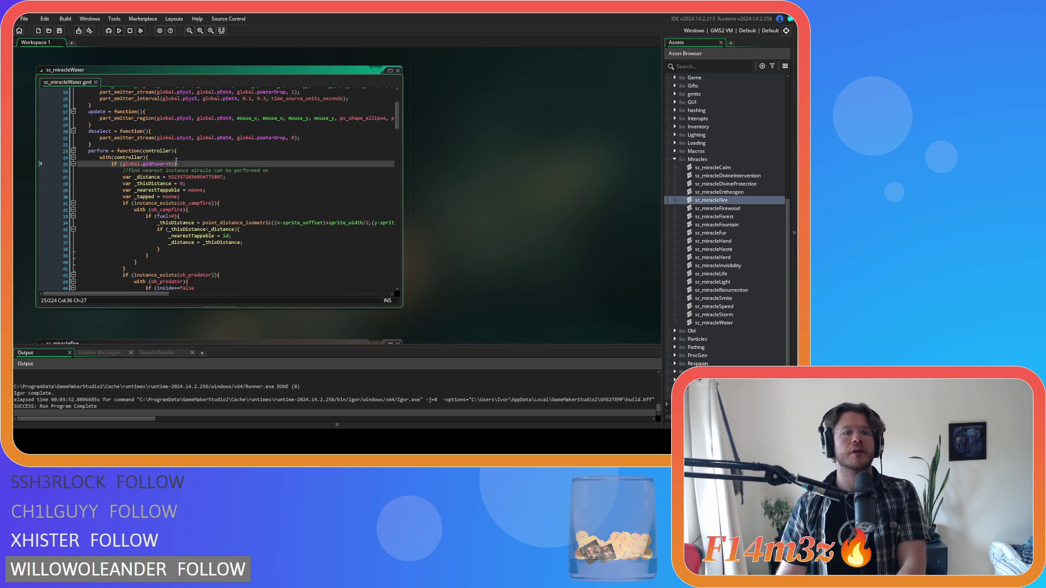
{"action": "type", "text": "6"}
{"action": "key", "text": "BackSpace"}
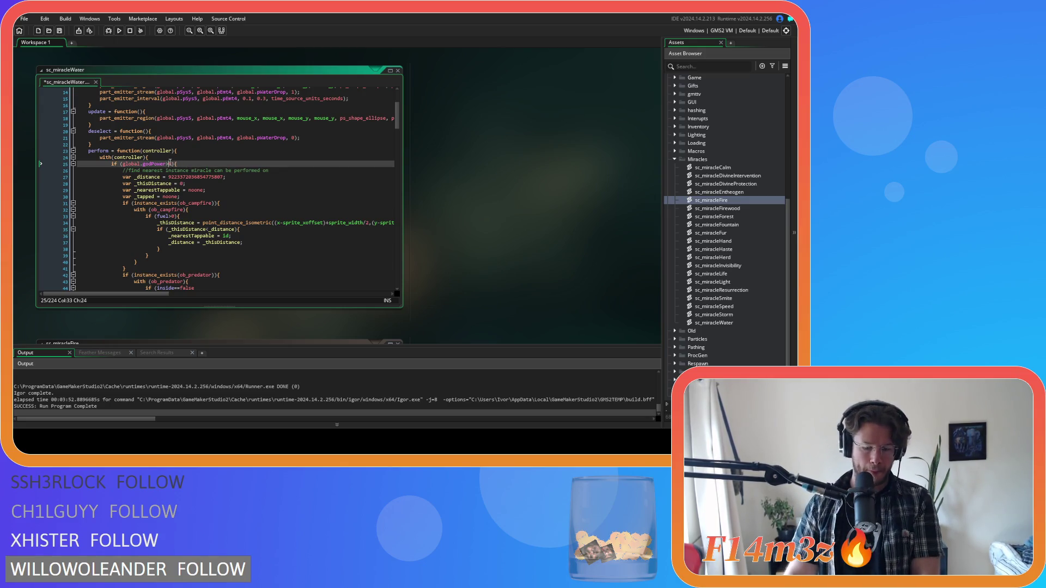
{"action": "type", "text": "global.mode.cost"}
{"action": "key", "text": "ctrl+s"}
Review the perform function's opening lines to confirm the updated godPower condition.
{"action": "left_click", "coordinate": [283, 159]}
{"action": "mouse_move", "coordinate": [397, 121]}
{"action": "left_mouse_down"}
{"action": "mouse_move", "coordinate": [401, 247]}
{"action": "mouse_move", "coordinate": [389, 118]}
{"action": "left_mouse_up"}
{"action": "left_click", "coordinate": [183, 155]}
{"action": "left_click", "coordinate": [237, 168]}
{"action": "mouse_move", "coordinate": [401, 117]}
{"action": "left_mouse_down"}
{"action": "mouse_move", "coordinate": [395, 282]}
{"action": "mouse_move", "coordinate": [374, 187]}
{"action": "mouse_move", "coordinate": [374, 274]}
{"action": "mouse_move", "coordinate": [376, 282]}
{"action": "mouse_move", "coordinate": [374, 130]}
{"action": "mouse_move", "coordinate": [380, 236]}
{"action": "left_mouse_up"}
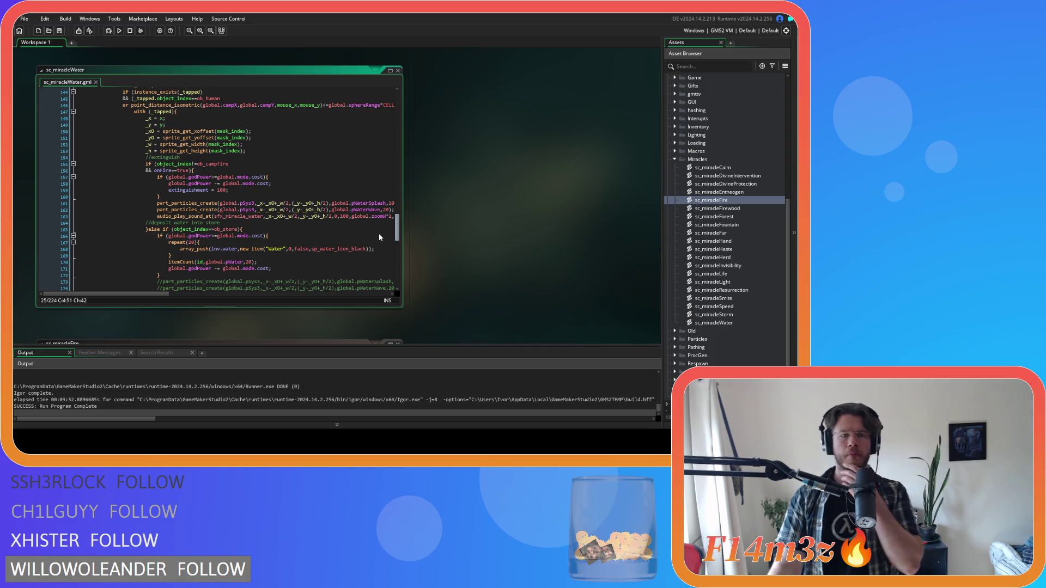
{"action": "scroll", "coordinate": [378, 232], "scroll_direction": "up", "scroll_amount": 1}
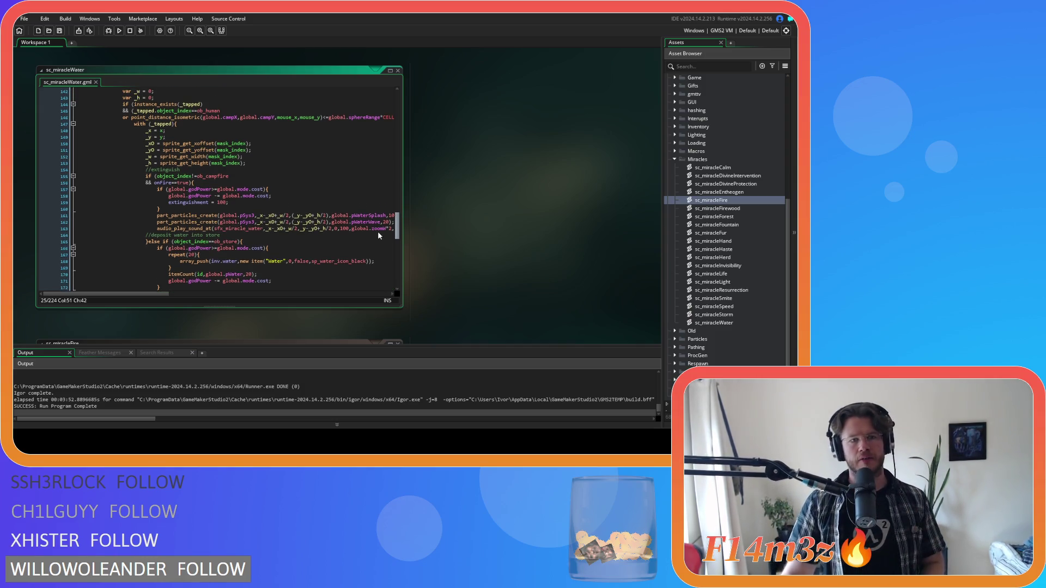